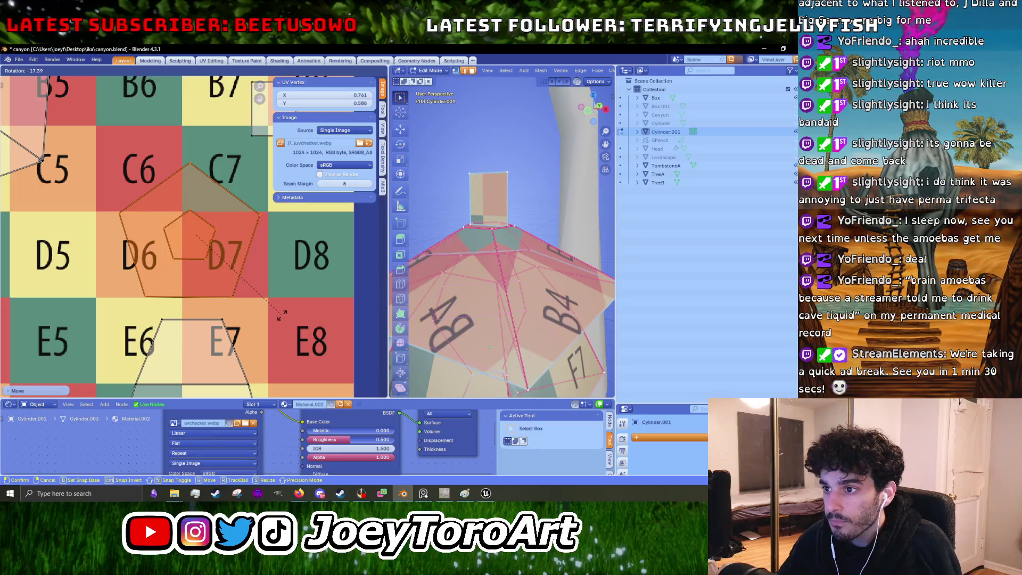
Step: Try preset rotations (-45, -40, -30) on the hexagon UV face near B4, resetting between attempts
click(283, 317)
scroll(286, 318, down, 3)
click(119, 191)
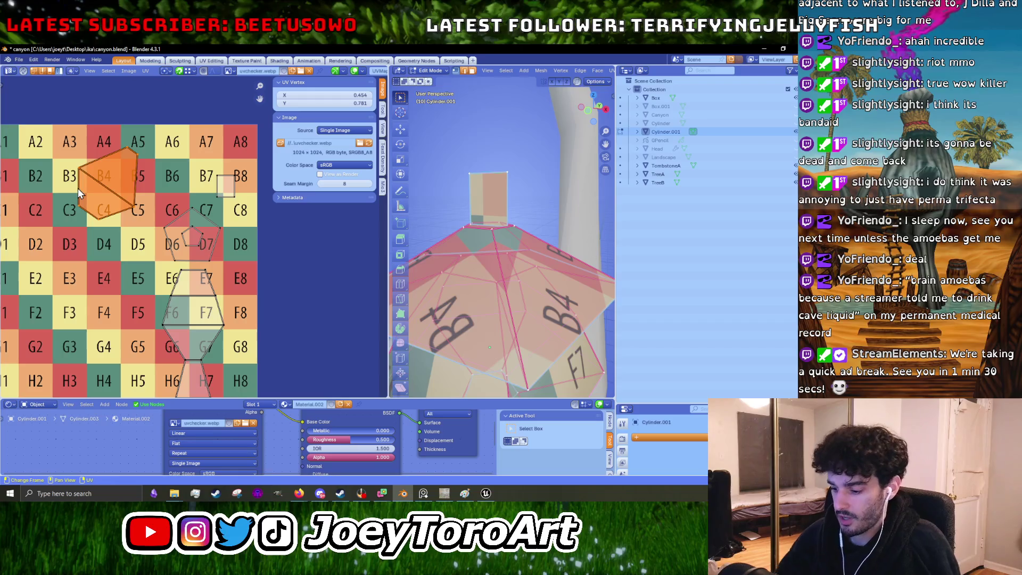
key(r)
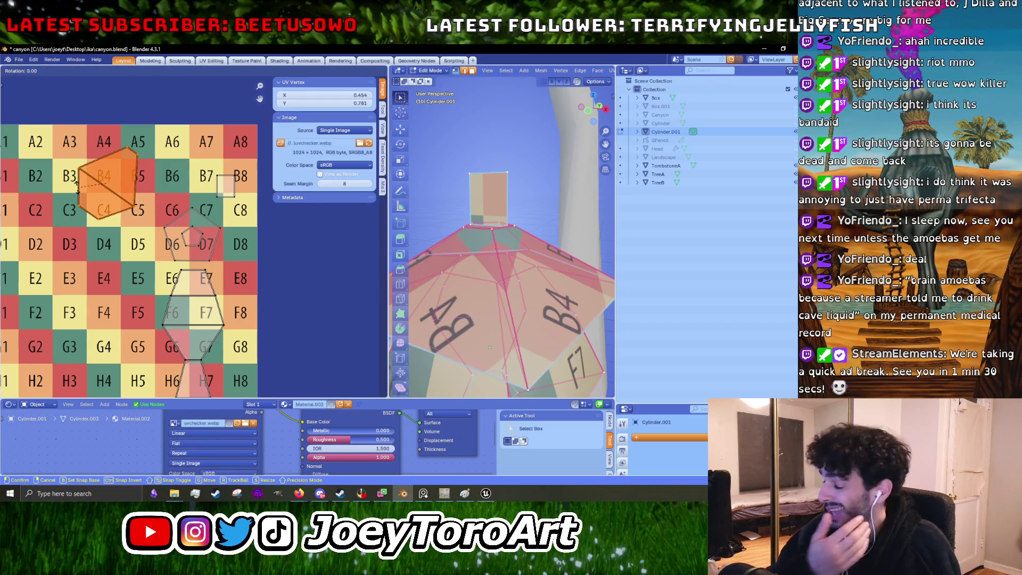
text(-45)
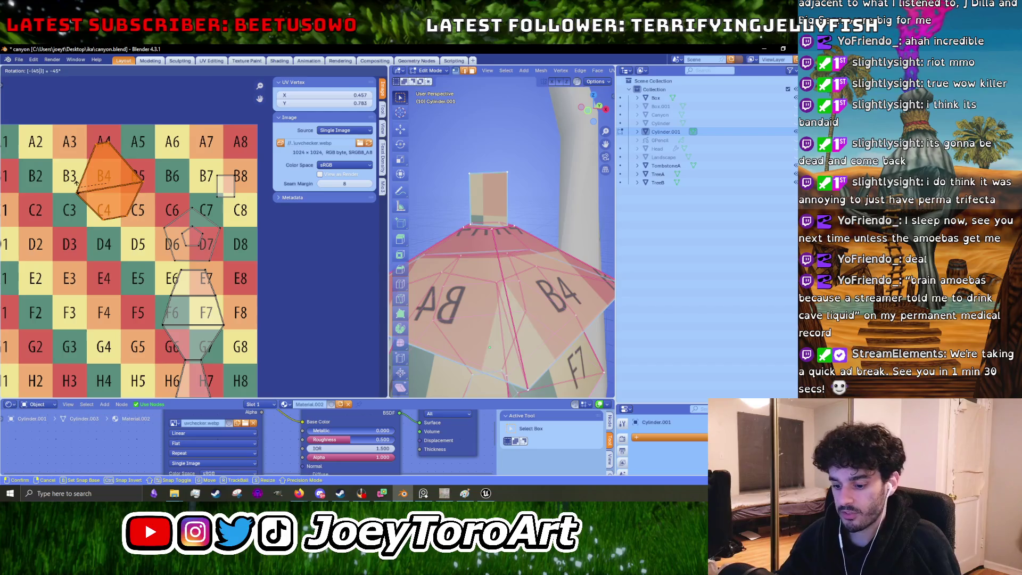
key(BackSpace)
key(BackSpace)
key(BackSpace)
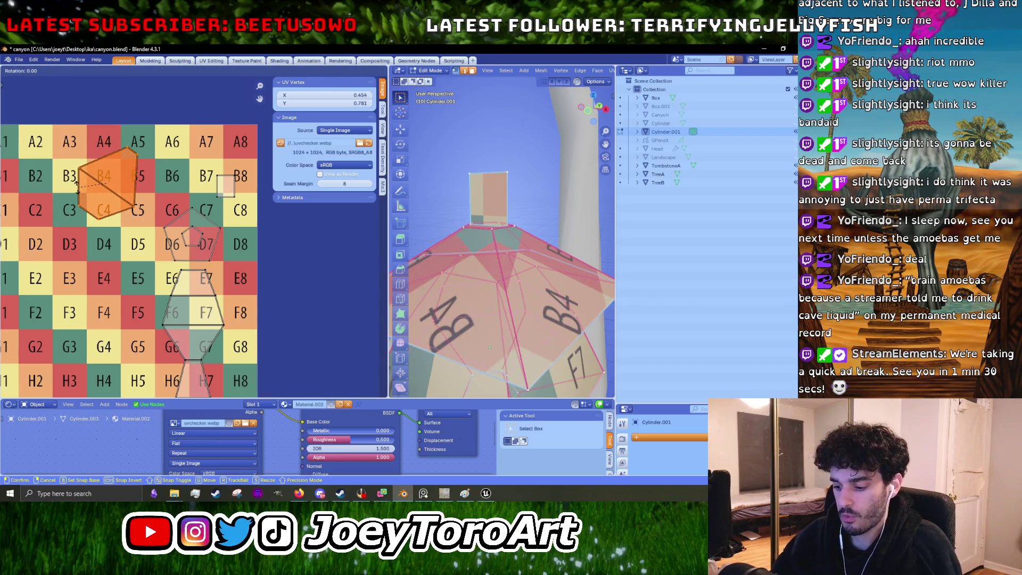
text(-40)
key(BackSpace)
key(BackSpace)
key(BackSpace)
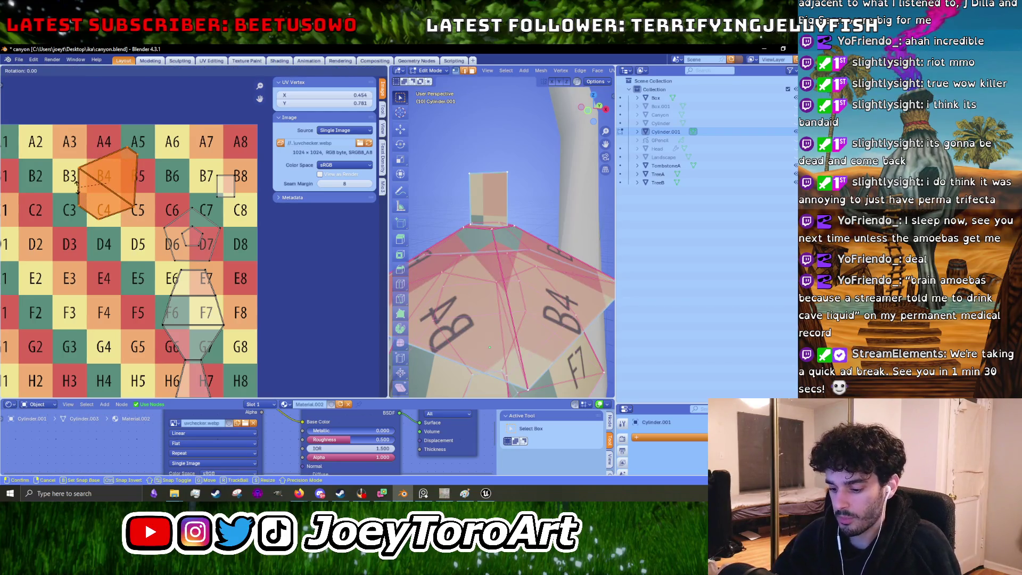
text(-30)
key(Return)
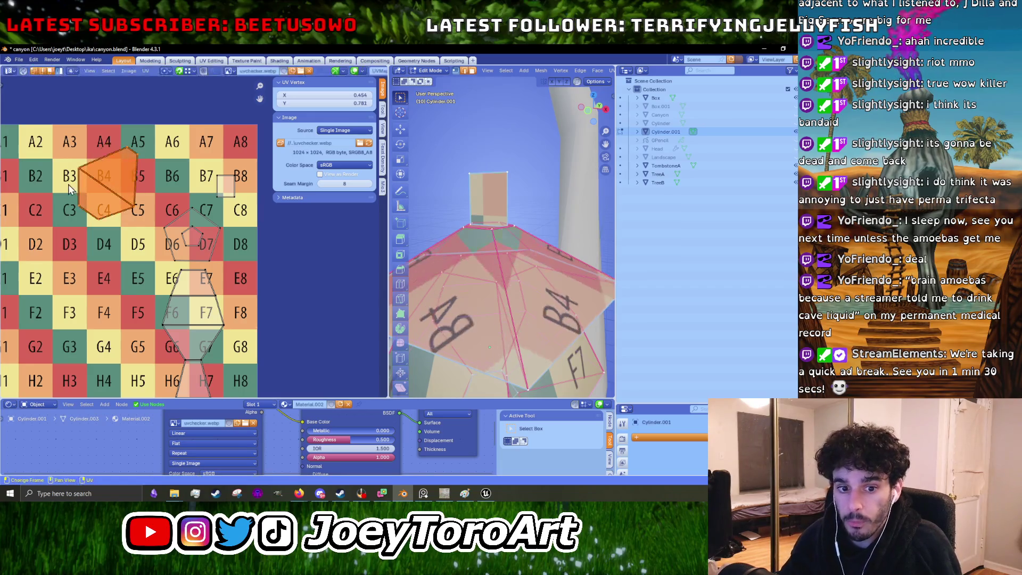
scroll(101, 183, up, 2)
scroll(206, 261, down, 1)
scroll(196, 328, up, 3)
Step: Rotate the hexagon face freely upright and move it onto the A5–A6 squares
key(r)
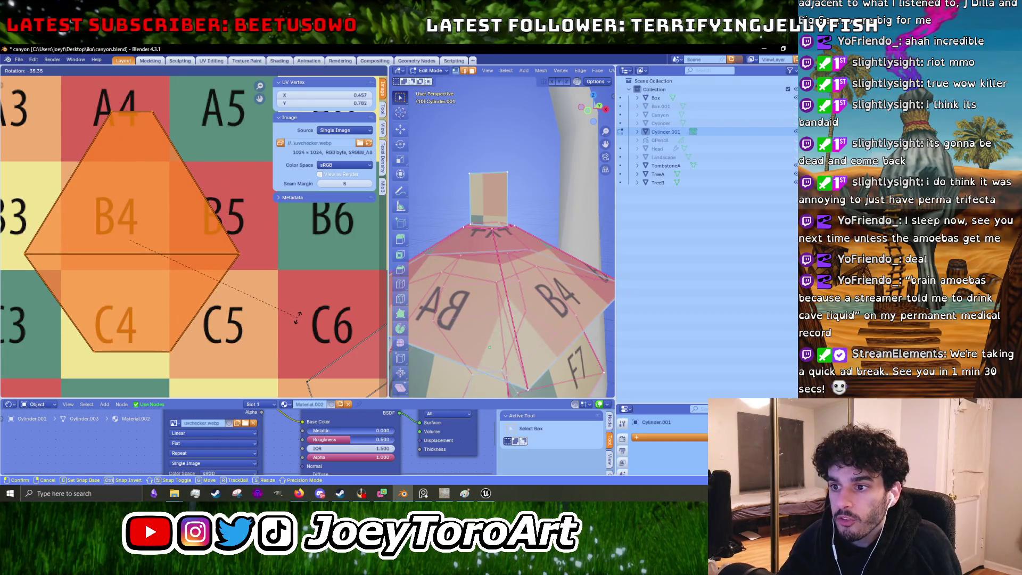
click(296, 318)
scroll(296, 318, down, 4)
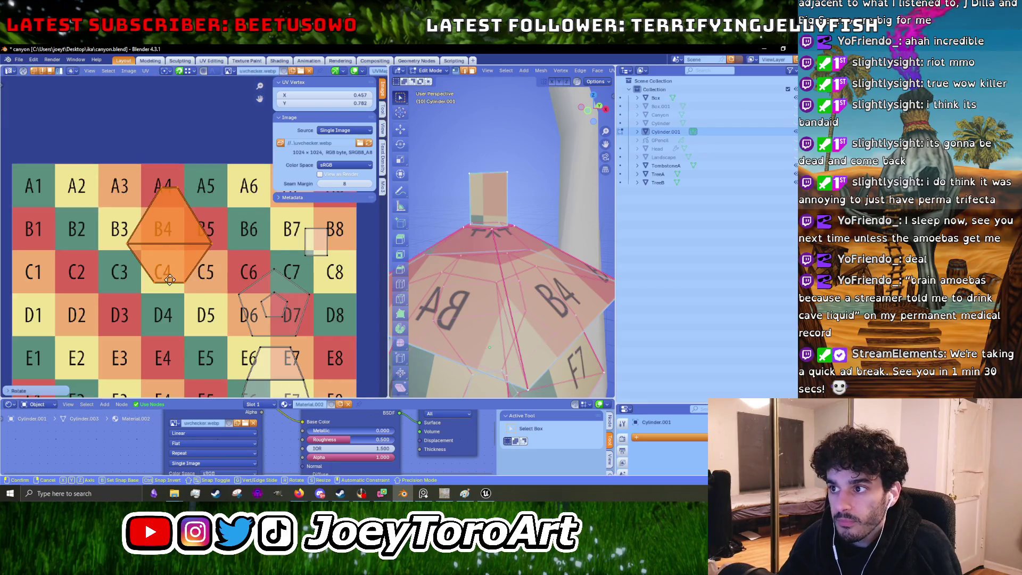
key(g)
click(213, 224)
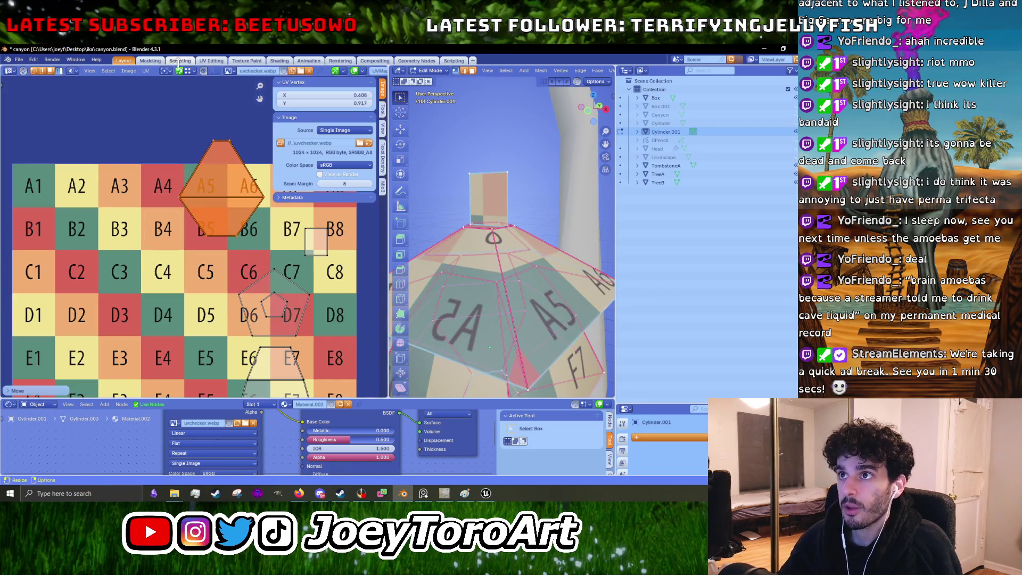
scroll(253, 296, down, 2)
Step: Box-select the hexagon island and shift it right onto the A6–A7 squares, then check the lantern
click(269, 236)
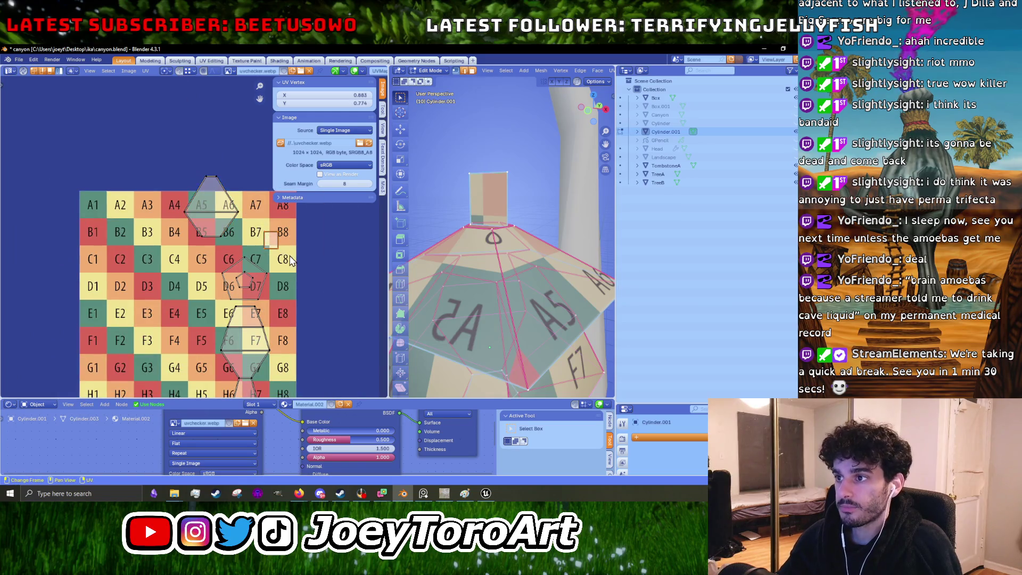
click(293, 261)
drag(139, 166, 222, 222)
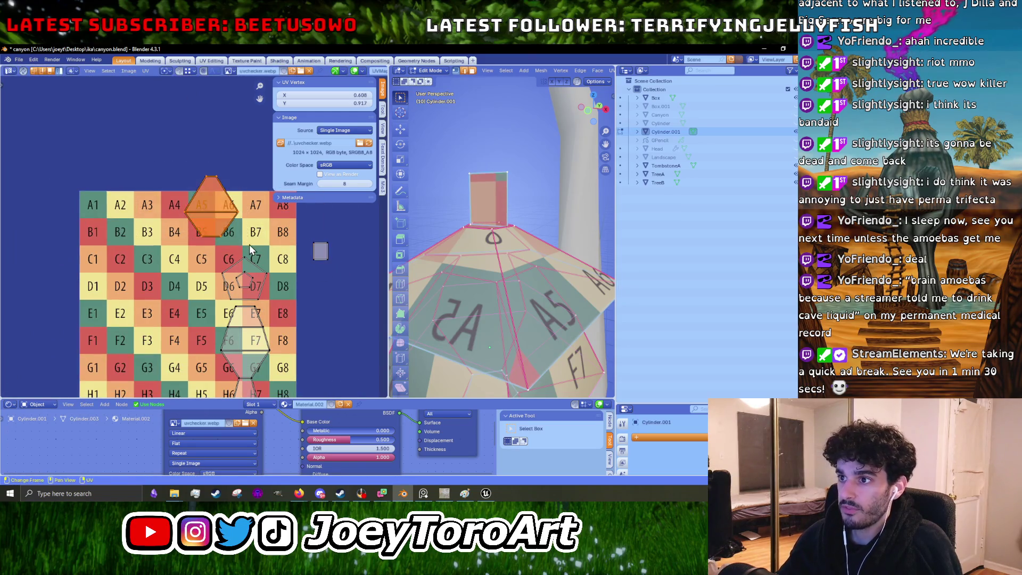
key(g)
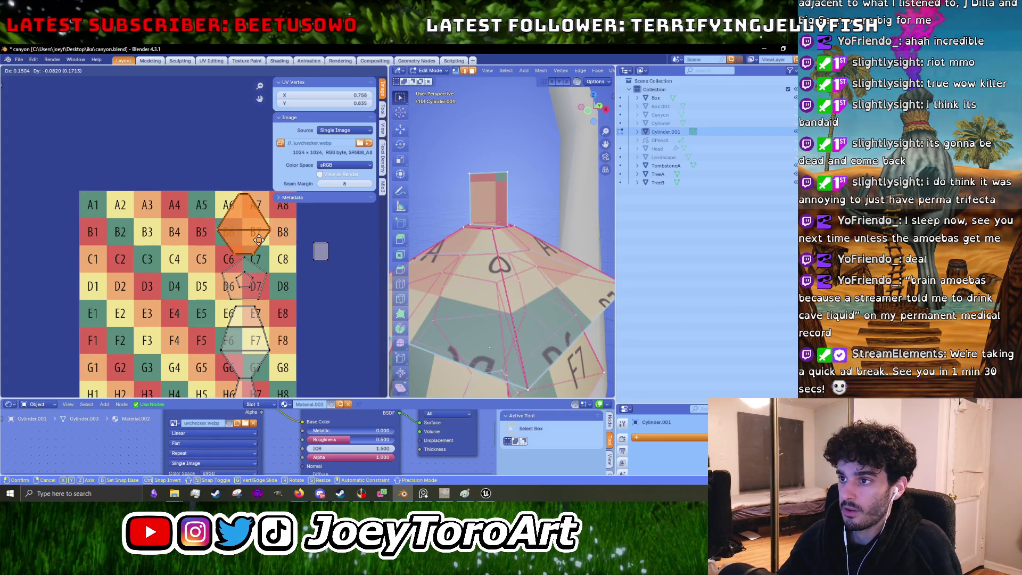
click(259, 240)
scroll(258, 244, down, 3)
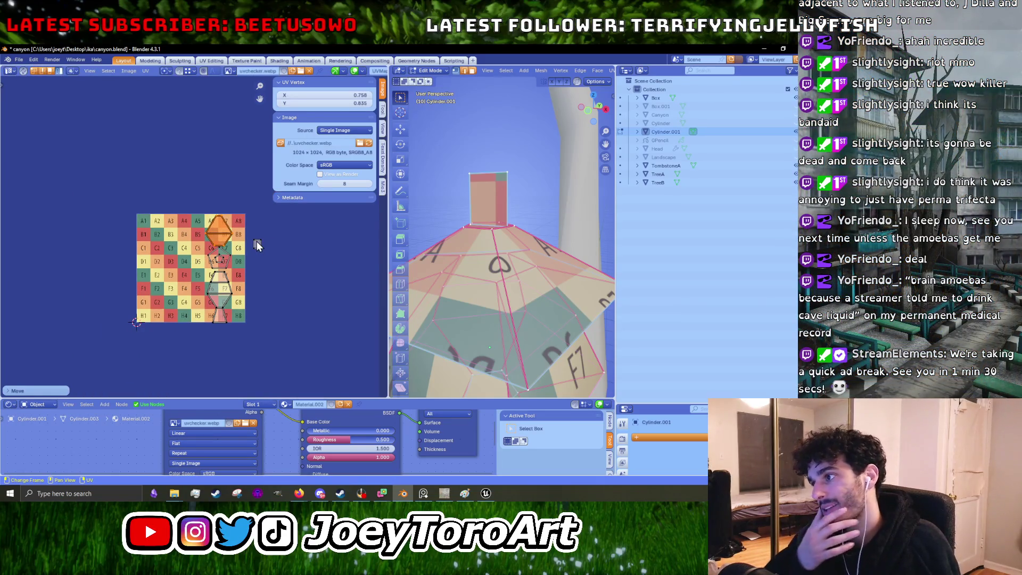
scroll(231, 319, up, 2)
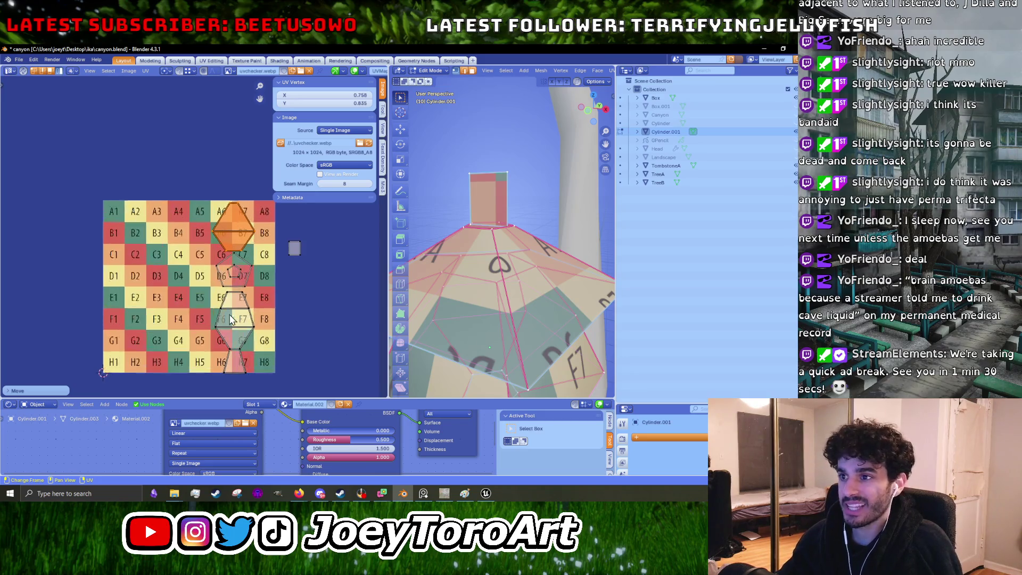
middle_drag(273, 356, 253, 270)
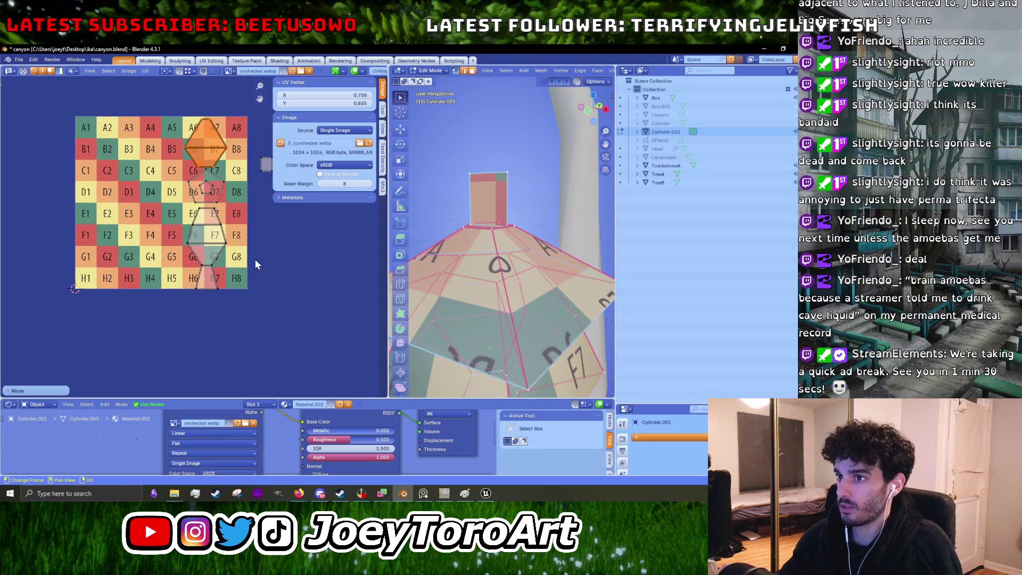
scroll(485, 297, down, 5)
middle_drag(487, 239, 490, 232)
scroll(489, 232, up, 5)
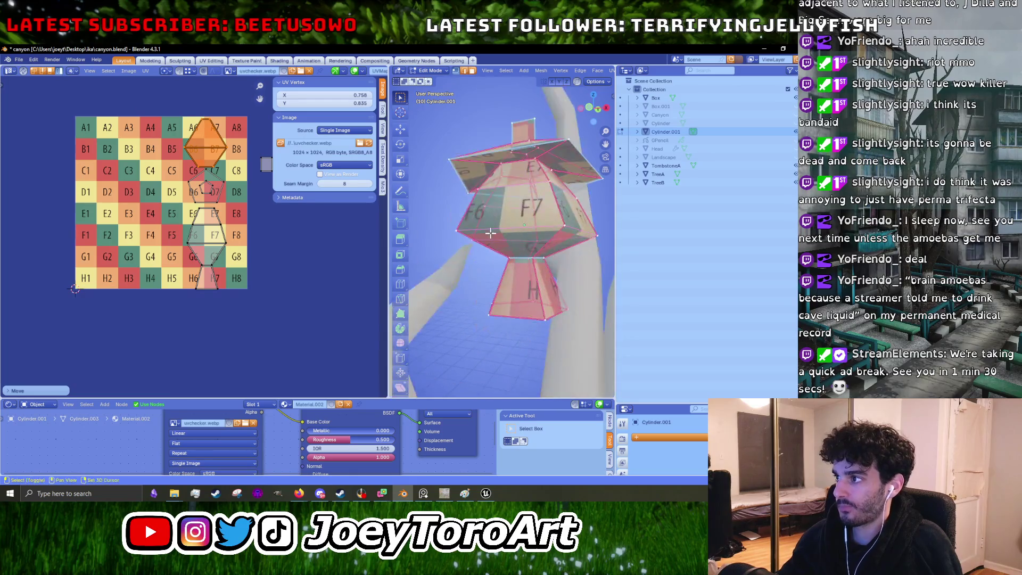
Step: View the lantern from below and drop the pentagon island onto C5–D5
middle_drag(550, 248, 498, 319)
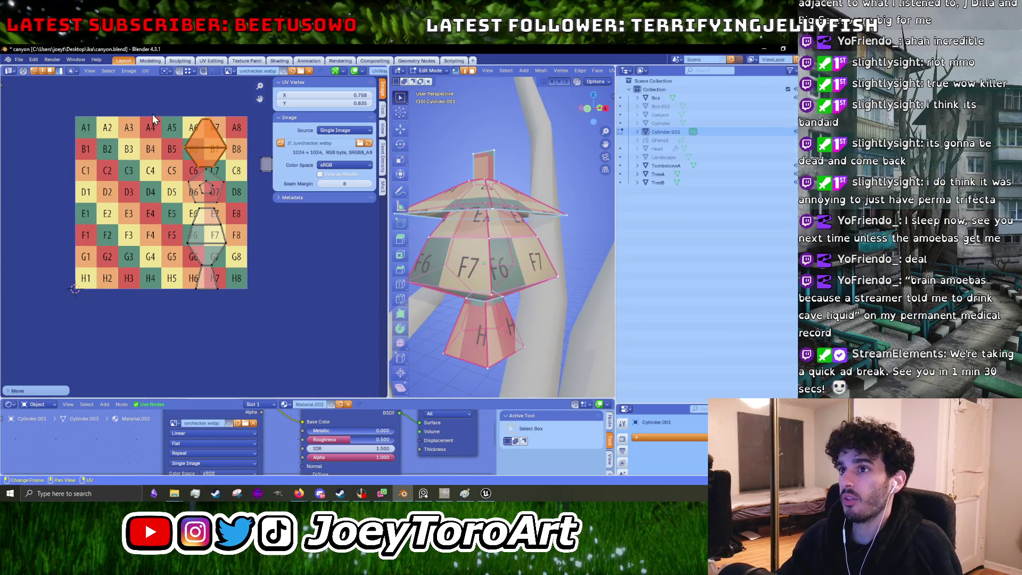
scroll(176, 258, up, 2)
middle_drag(203, 171, 199, 189)
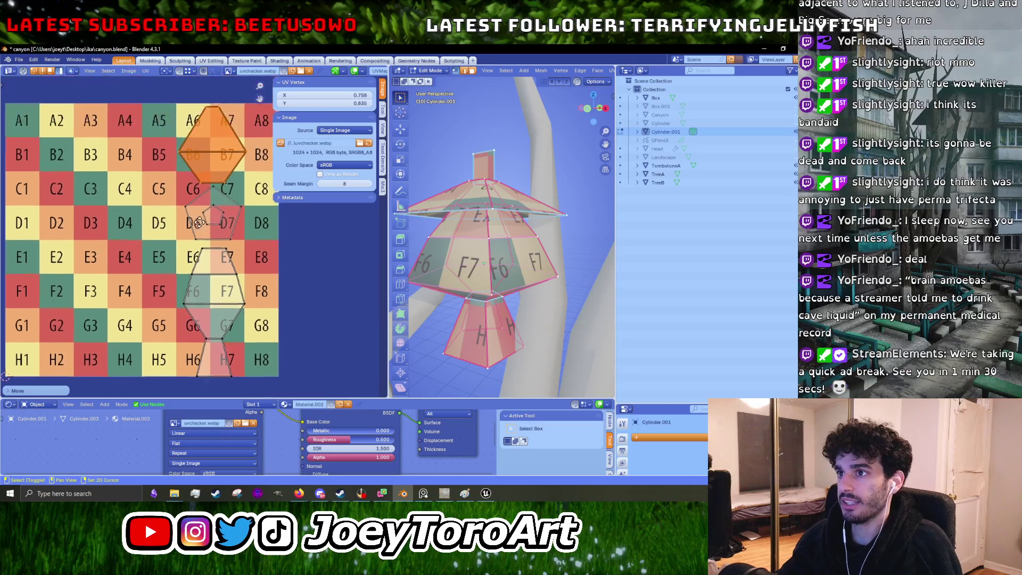
drag(240, 226, 253, 228)
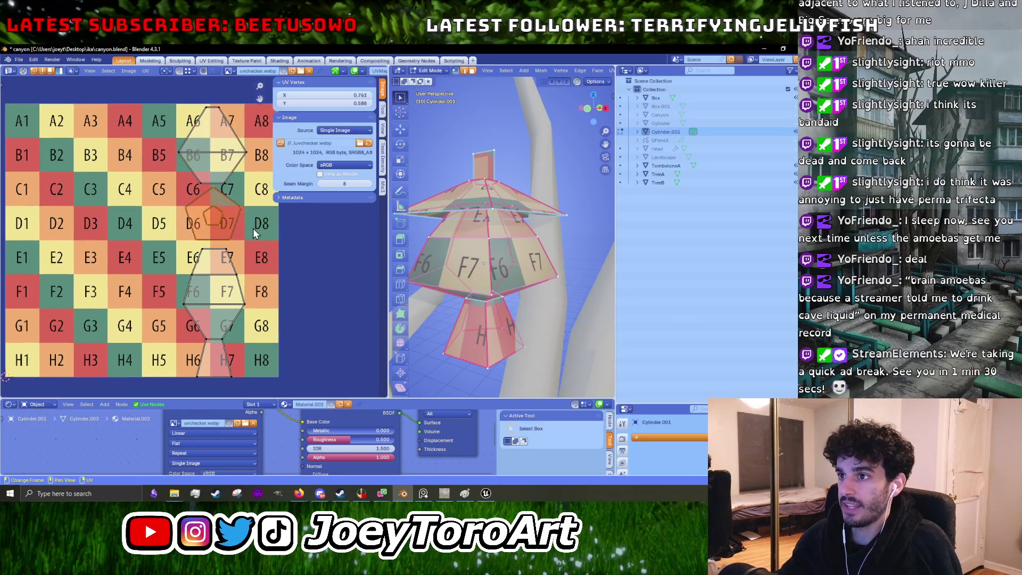
key(g)
click(199, 225)
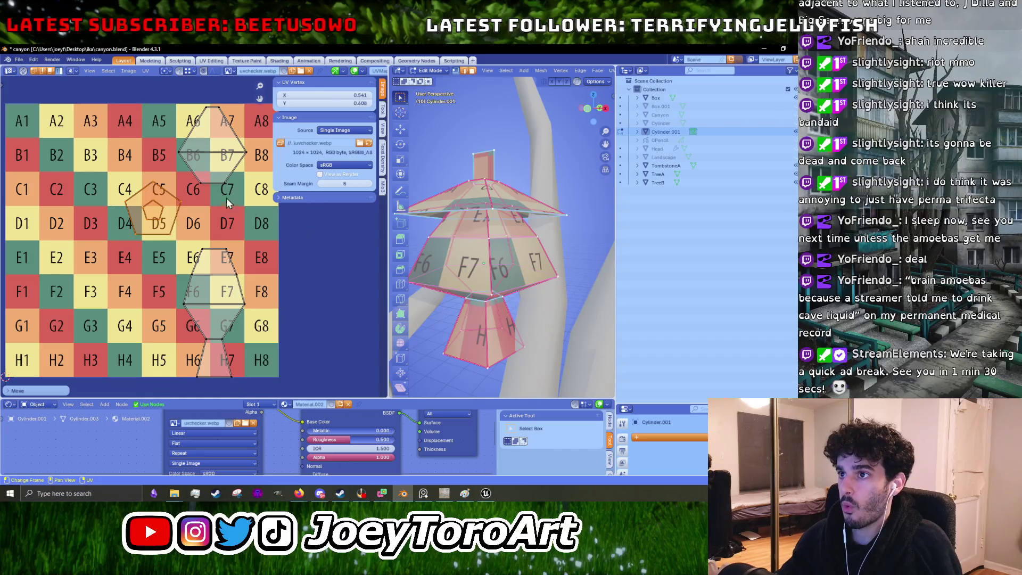
Step: Move the hexagon island down onto C6–D7
drag(240, 165, 247, 176)
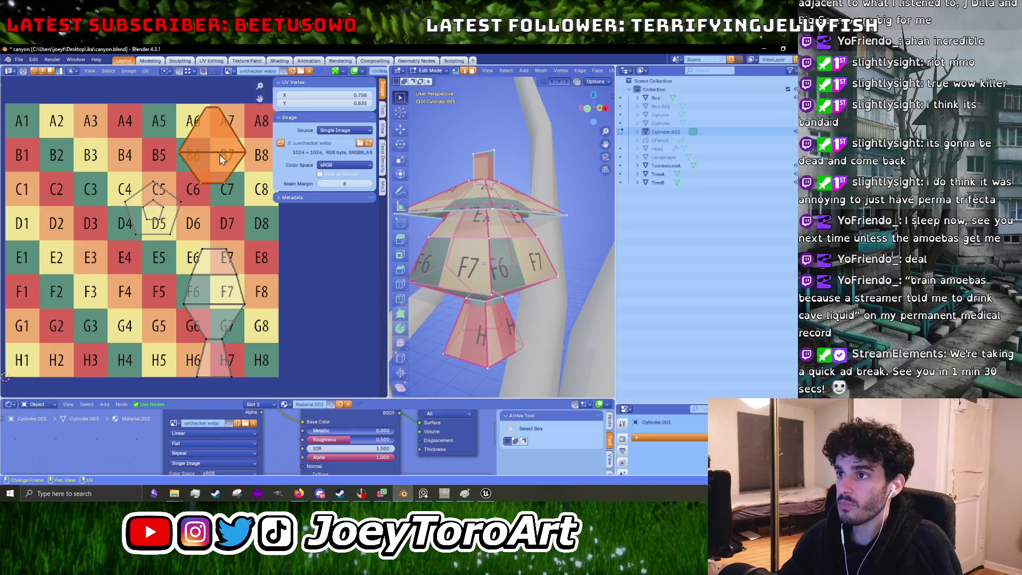
key(g)
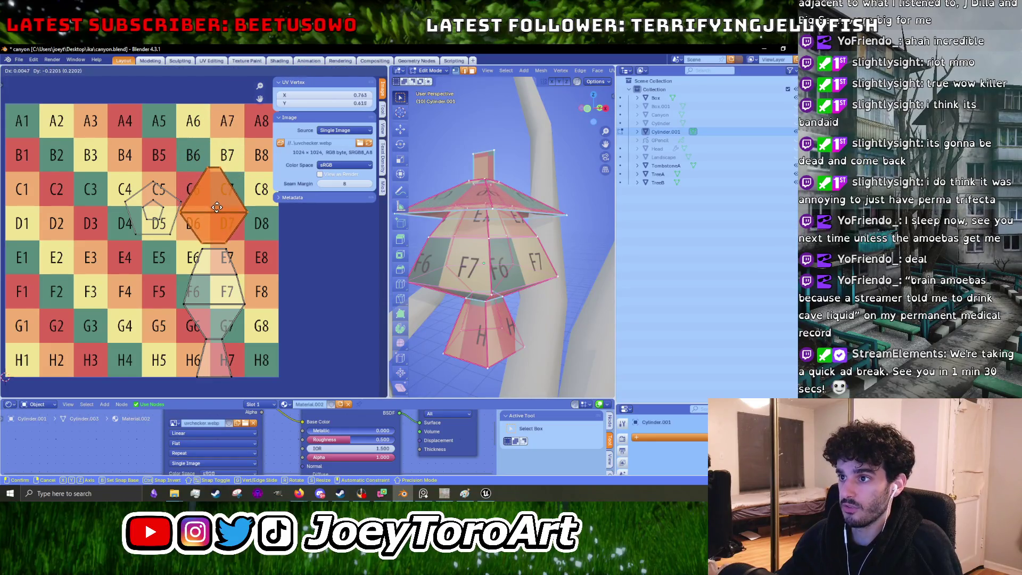
click(217, 207)
Step: Shrink the pentagon island and place it near D5–E5
click(165, 239)
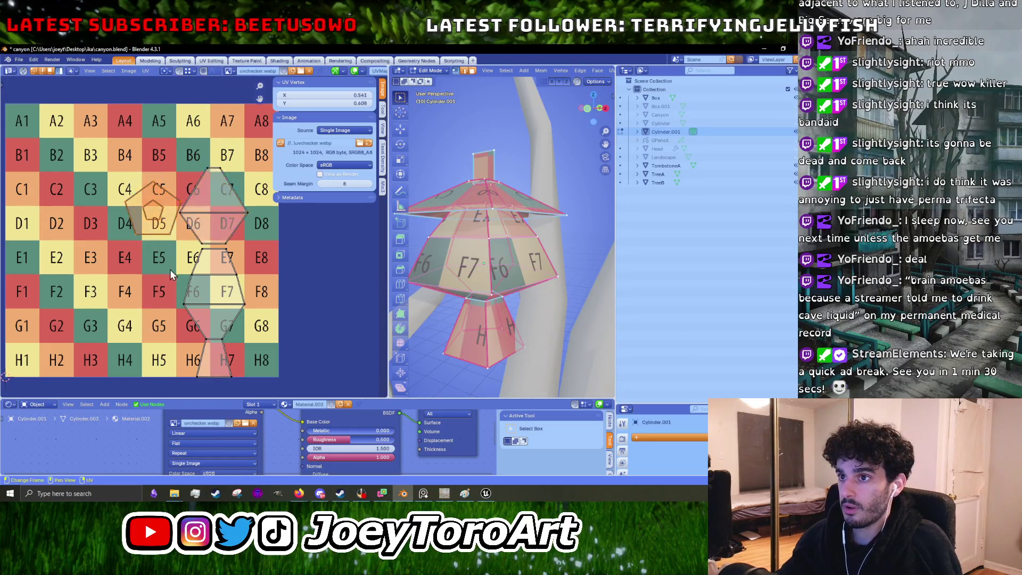
key(s)
click(169, 265)
key(g)
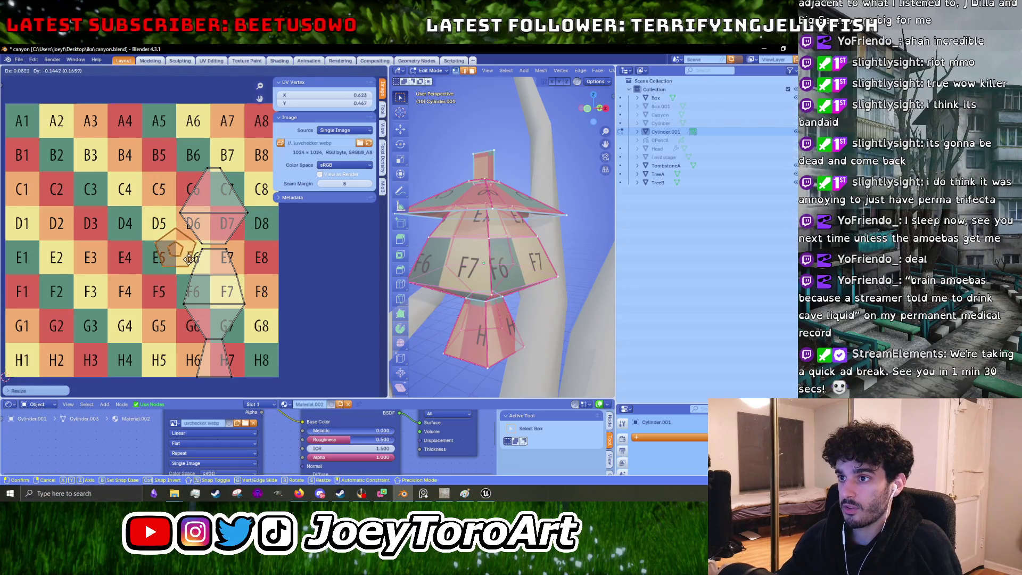
click(192, 257)
key(a)
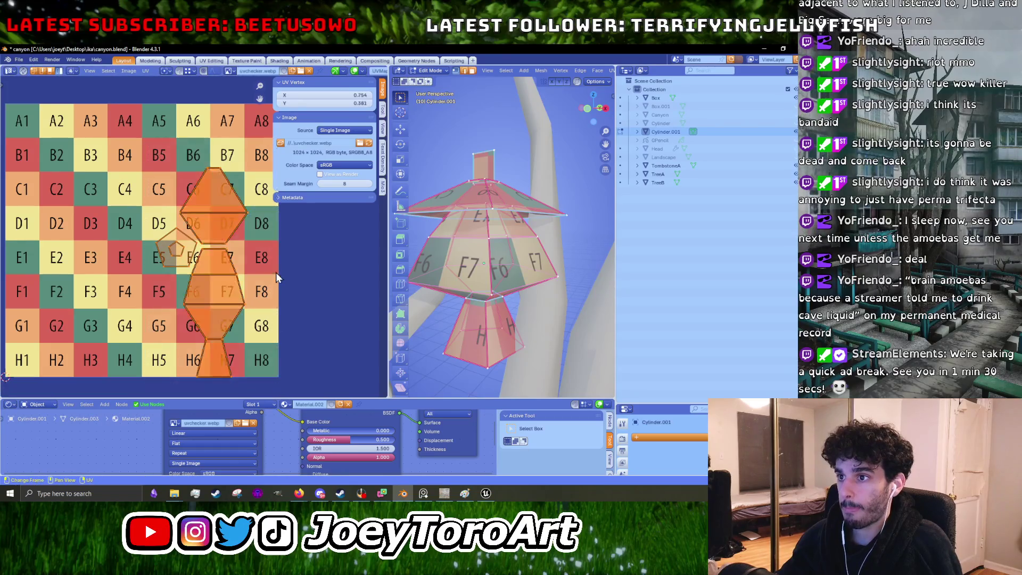
scroll(275, 272, down, 2)
Step: Box-select the stacked islands, move them and enlarge them over the checker grid
key(s)
click(278, 254)
drag(148, 158, 304, 364)
key(g)
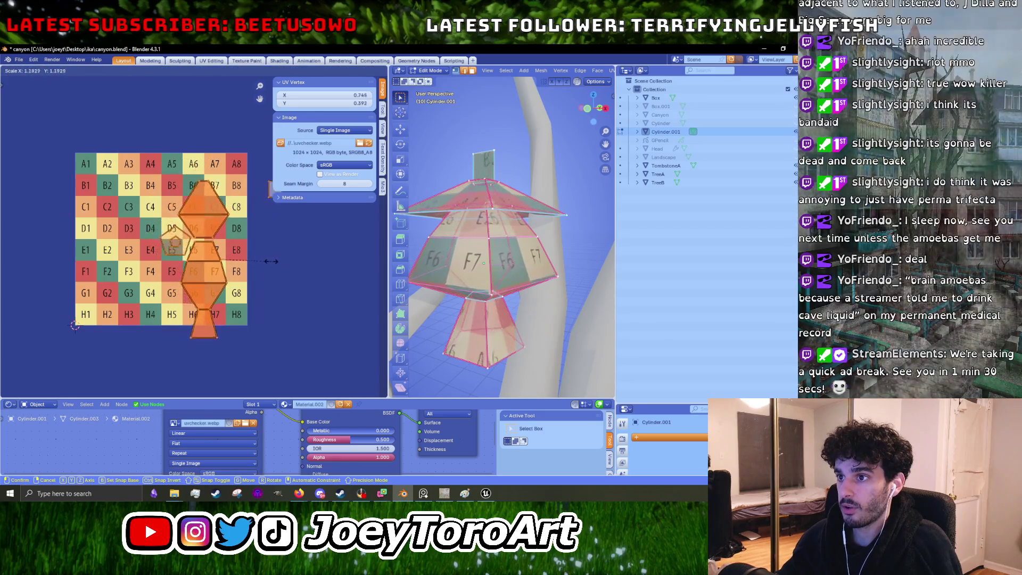
click(228, 268)
key(s)
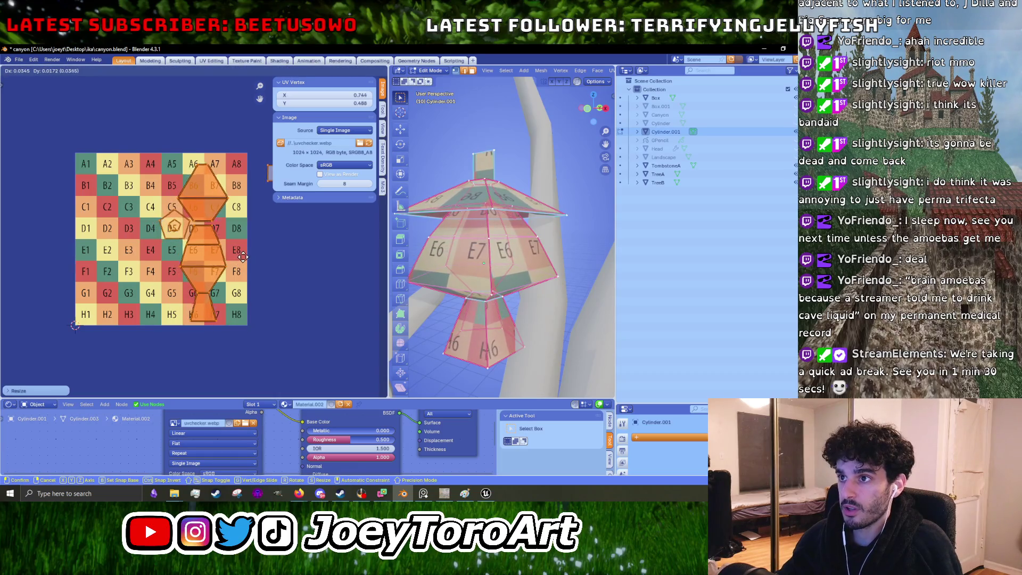
click(242, 257)
Step: Nudge the stacked islands repeatedly until they line up down columns 6–7
key(g)
click(242, 255)
key(g)
click(245, 254)
key(g)
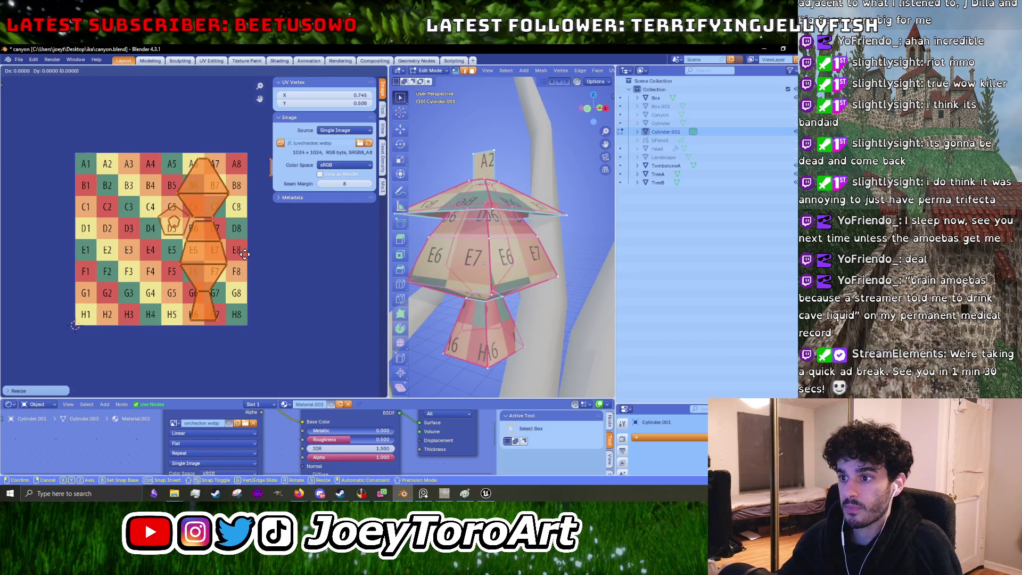
click(242, 253)
key(g)
click(247, 260)
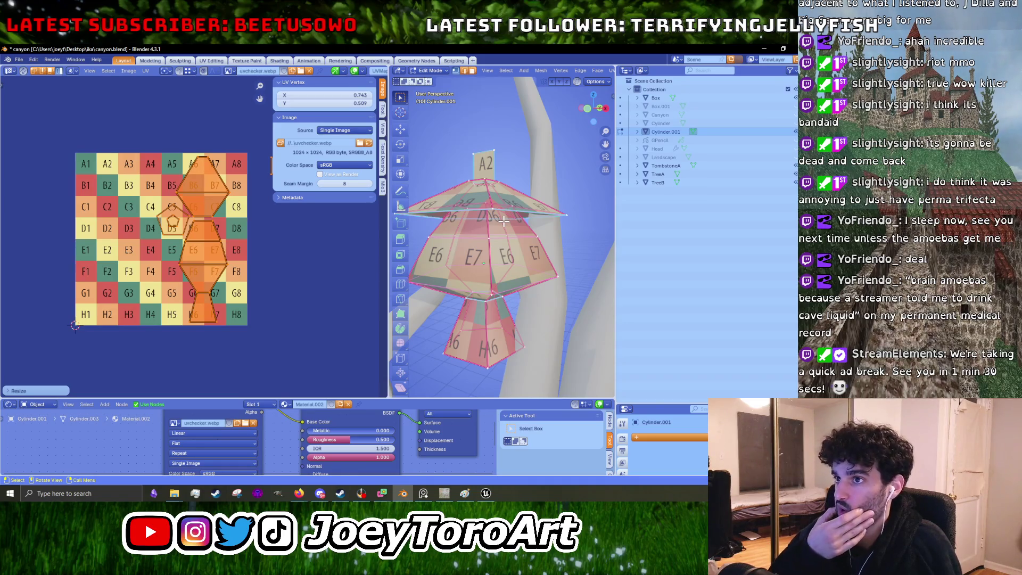
Step: Move the small square island onto A8 and abandon a resize of the lantern islands
middle_drag(267, 236, 248, 272)
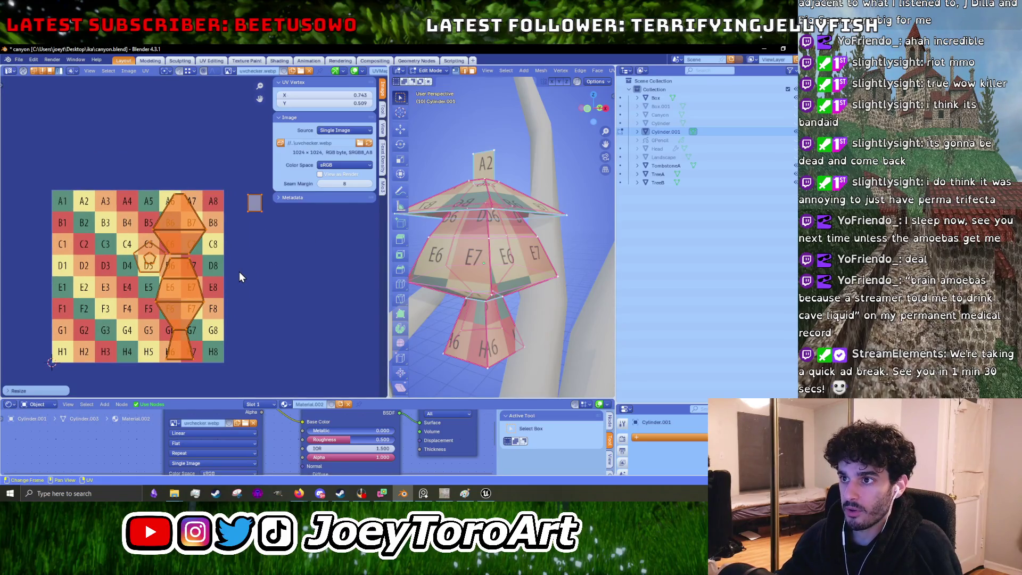
drag(246, 208, 210, 211)
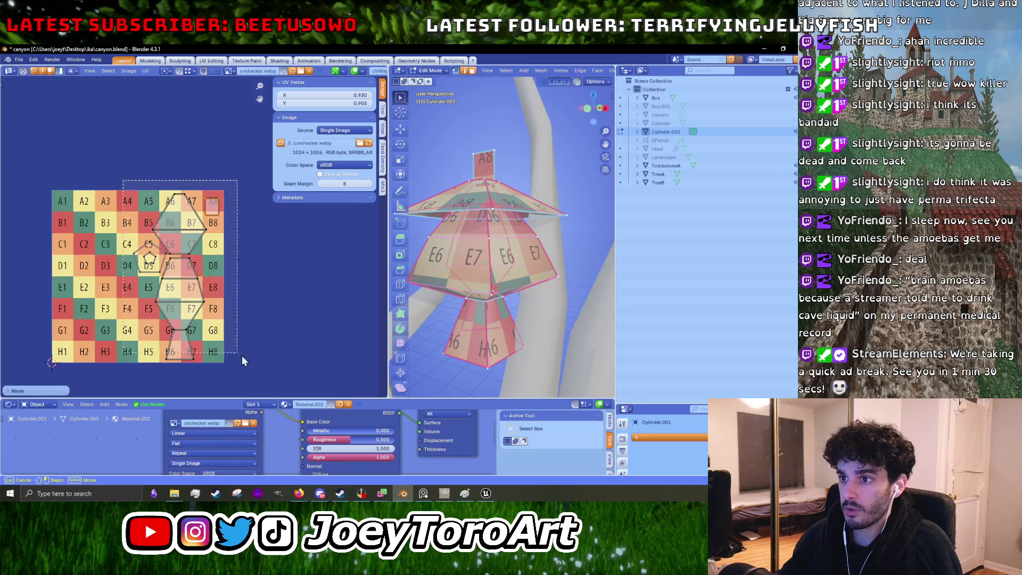
drag(124, 182, 259, 360)
key(s)
key(Escape)
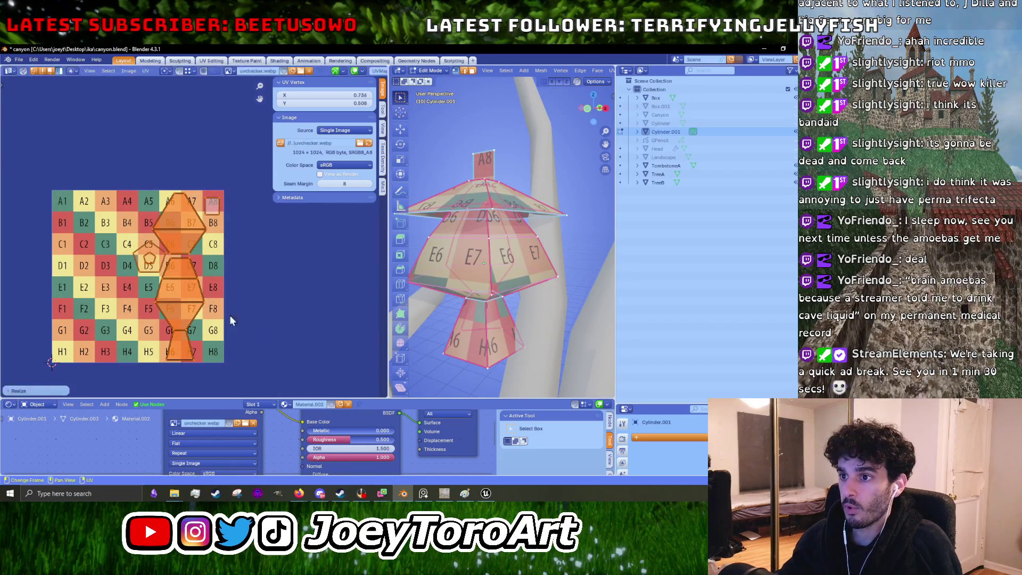
Step: Place the pentagon island beside the tall island on C8–D8
click(148, 261)
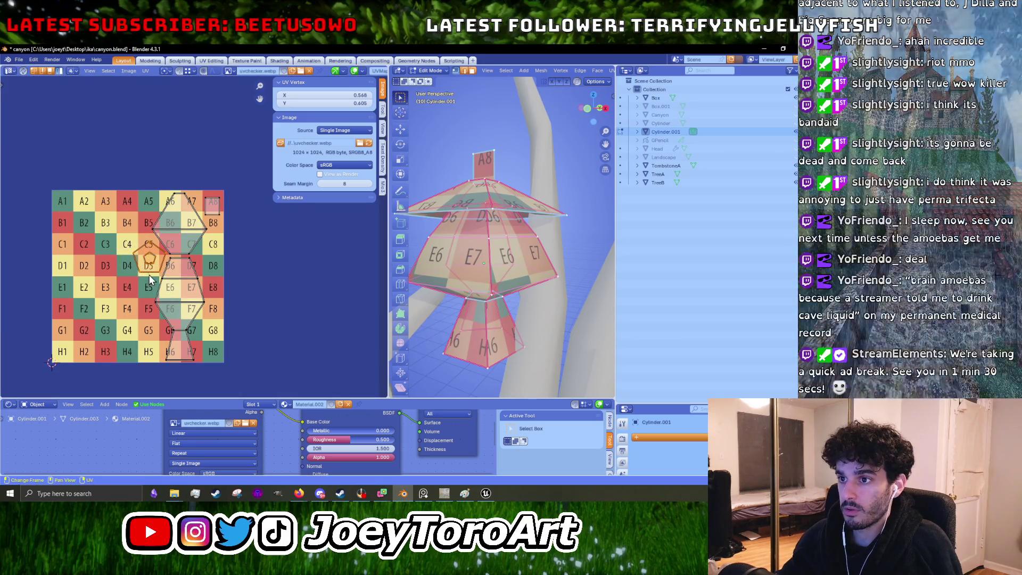
scroll(157, 269, up, 3)
key(g)
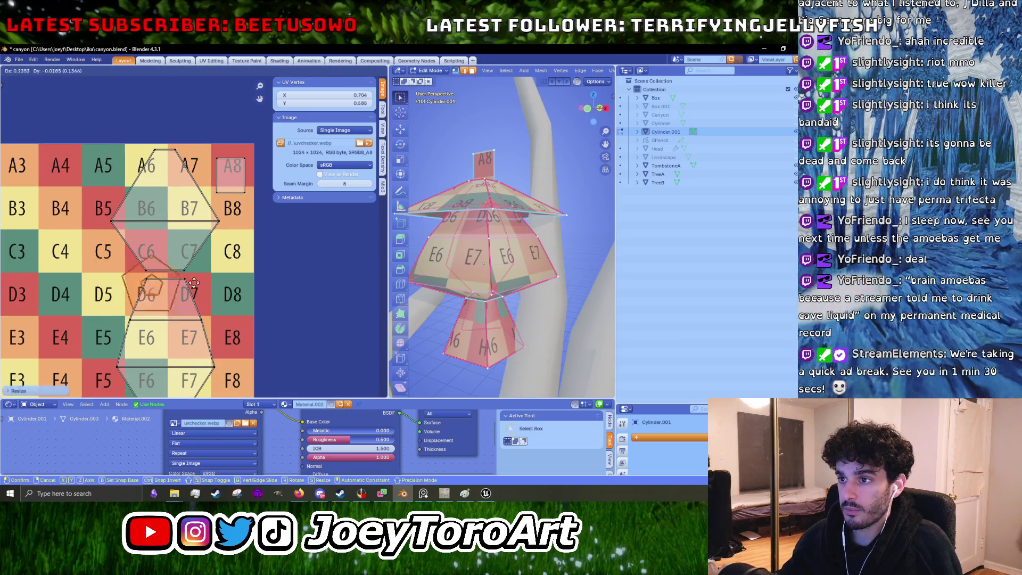
key(g)
click(290, 286)
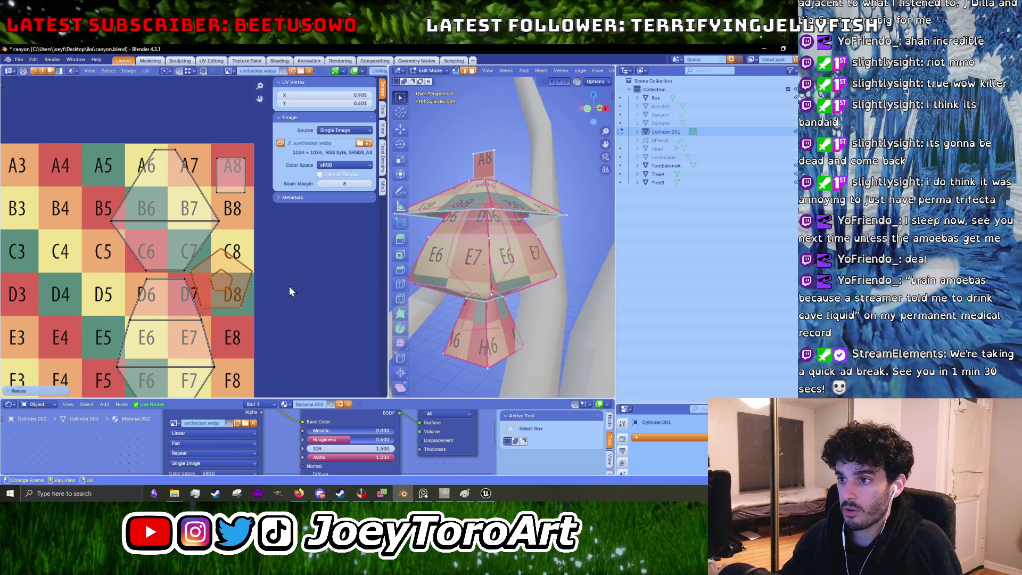
key(g)
click(289, 286)
scroll(258, 286, down, 4)
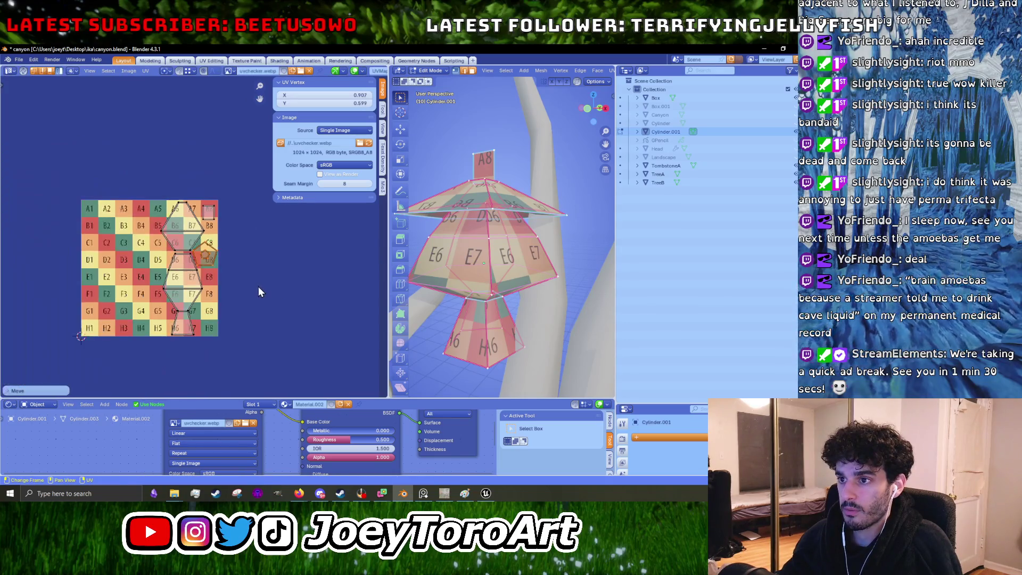
Step: Box-select the tall lantern island and nudge it into place on the right of the grid
middle_drag(259, 287, 279, 272)
drag(175, 220, 257, 327)
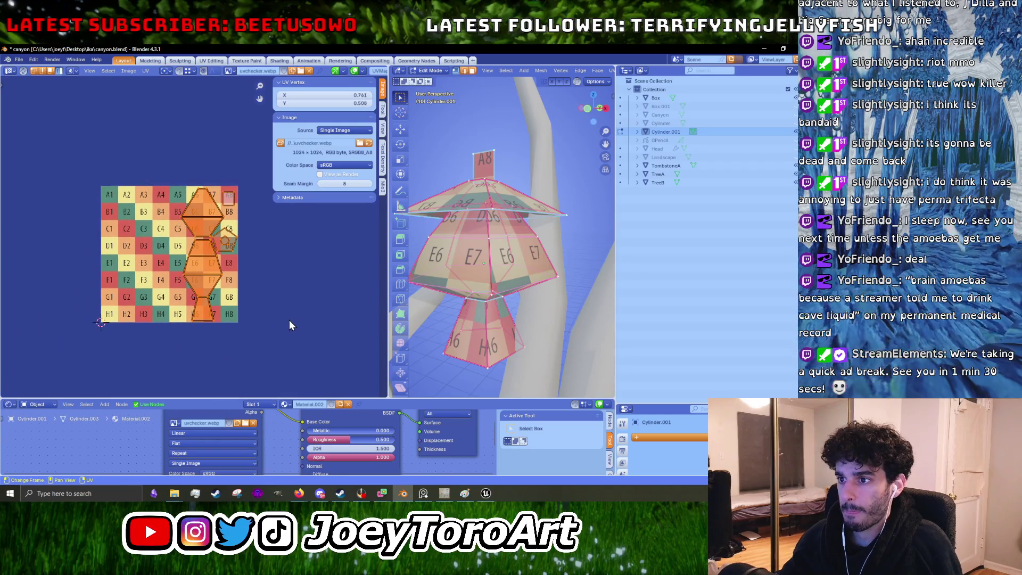
key(g)
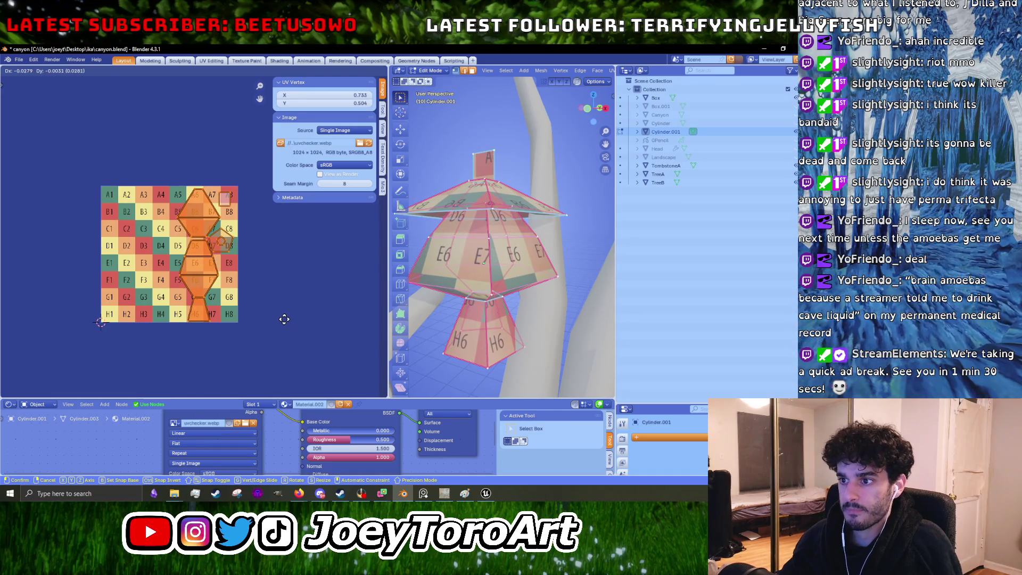
click(284, 320)
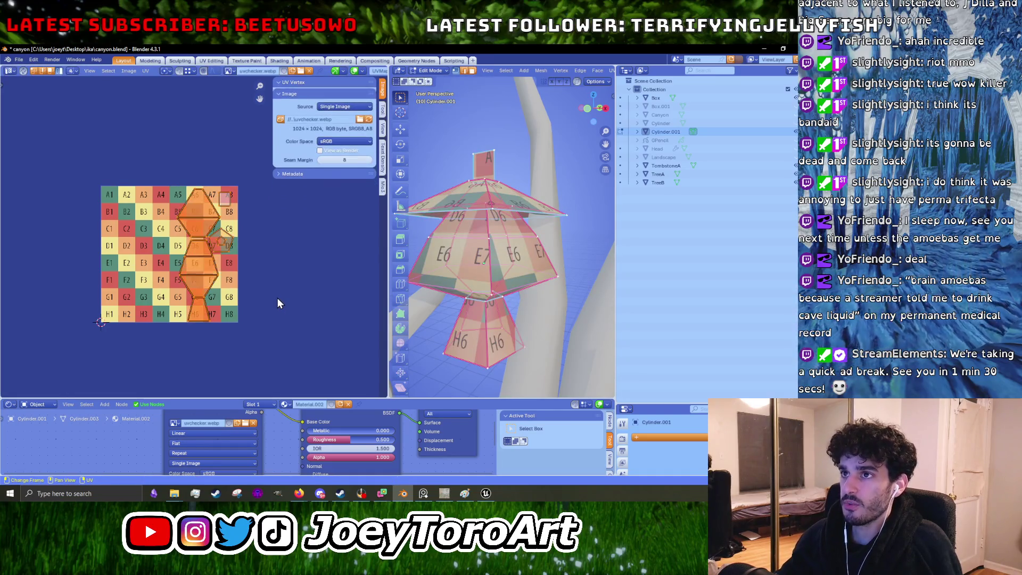
click(146, 70)
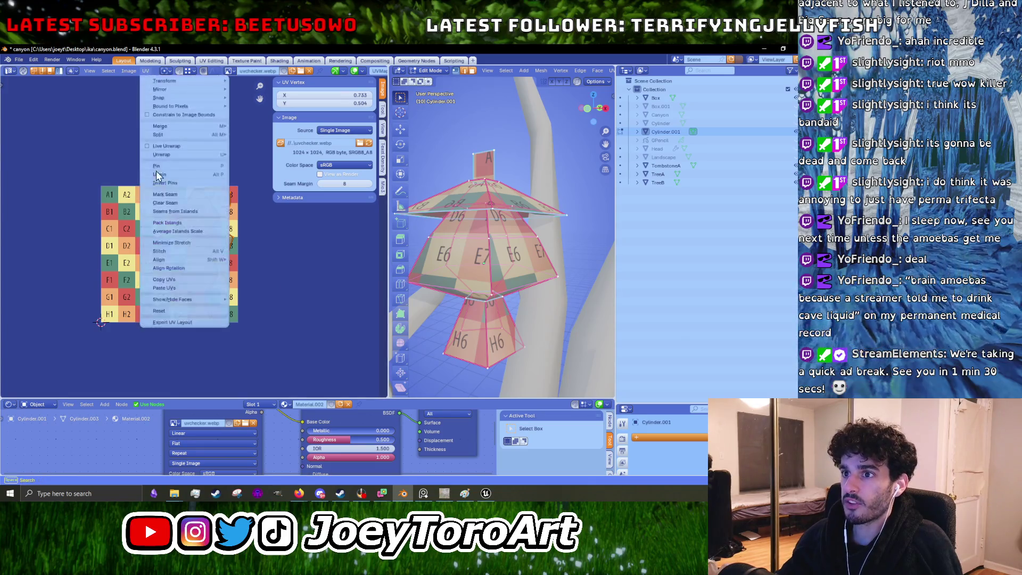
Step: Export the UV layout as a 64×64 image named Lantern_UV, then switch to GIMP
click(175, 321)
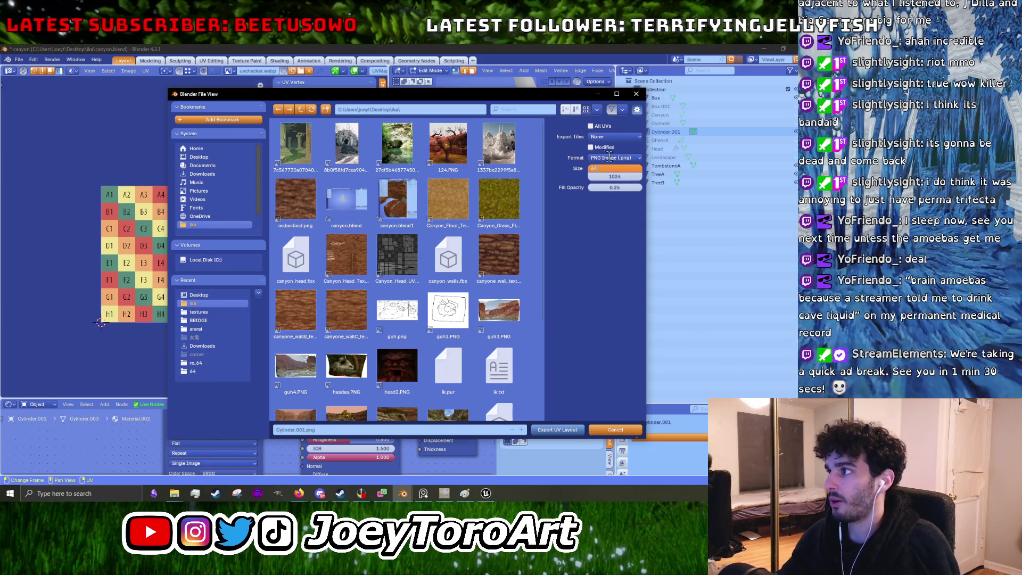
click(613, 176)
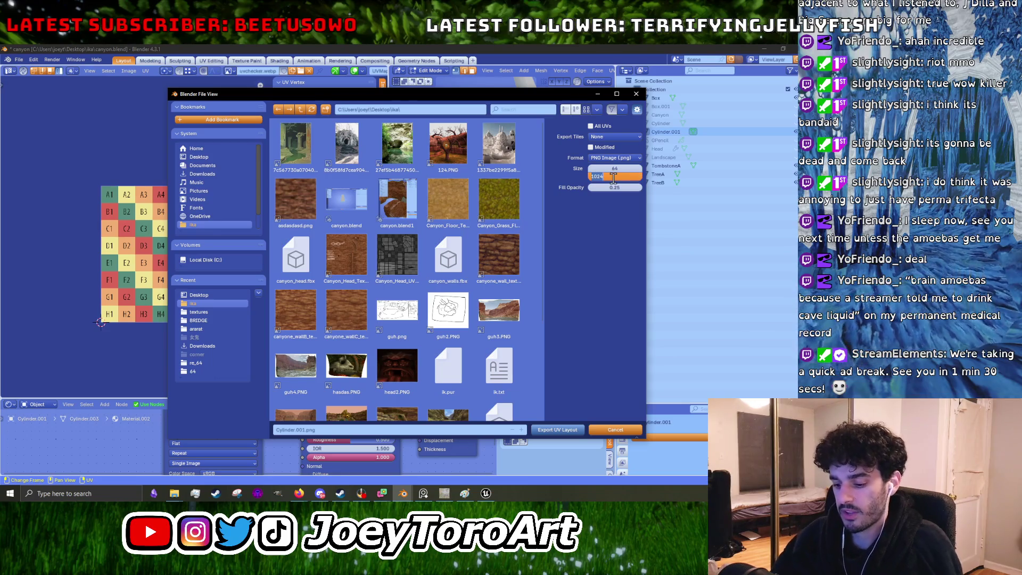
text(64)
key(Return)
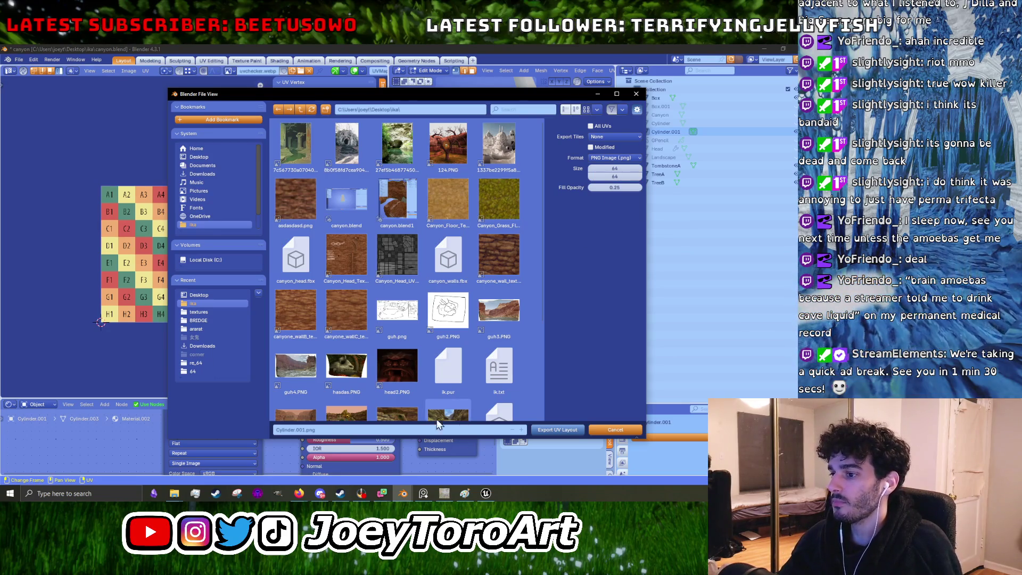
click(364, 430)
text(Lantern_UV)
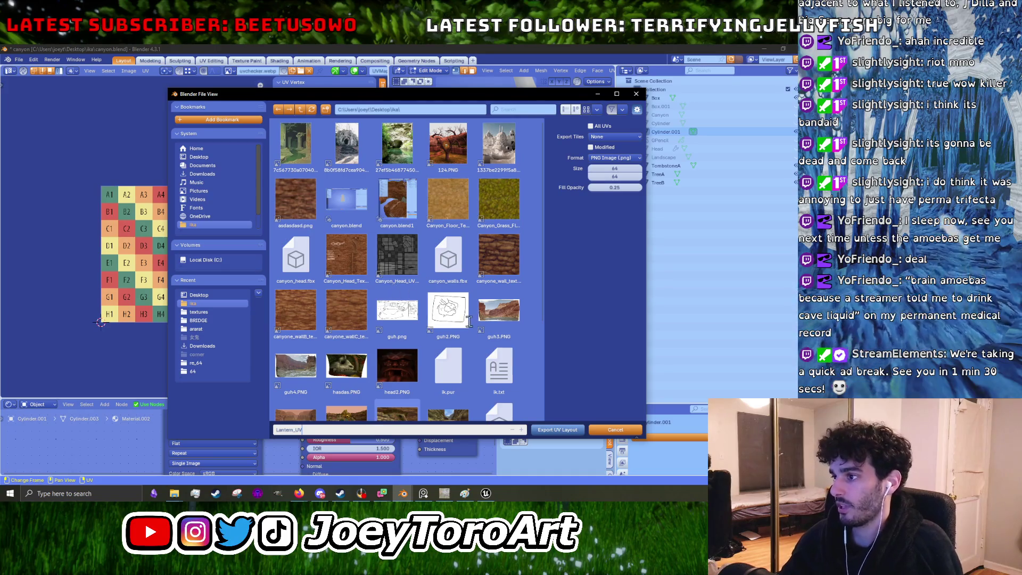
click(557, 431)
mouse_move(445, 493)
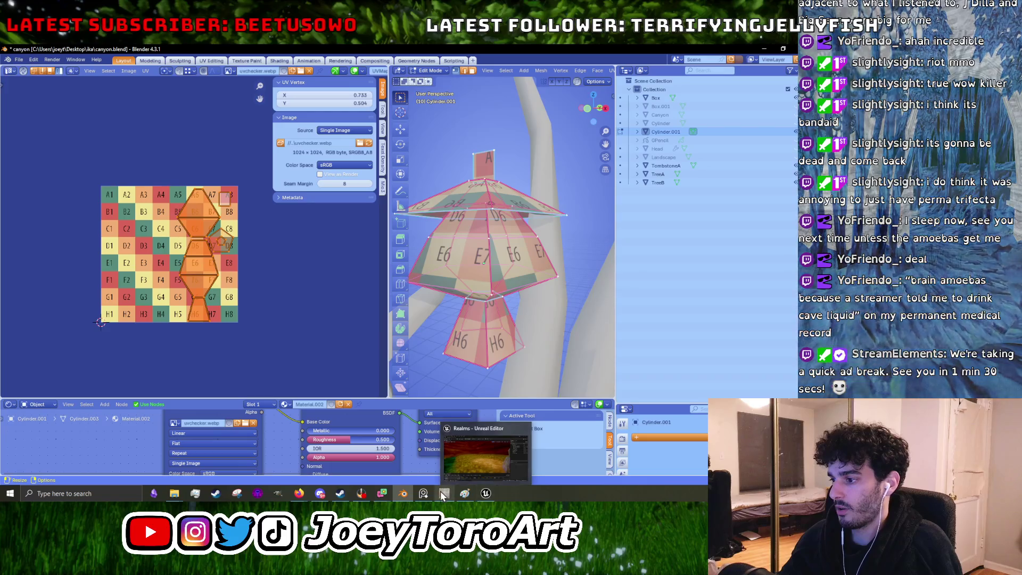
click(444, 493)
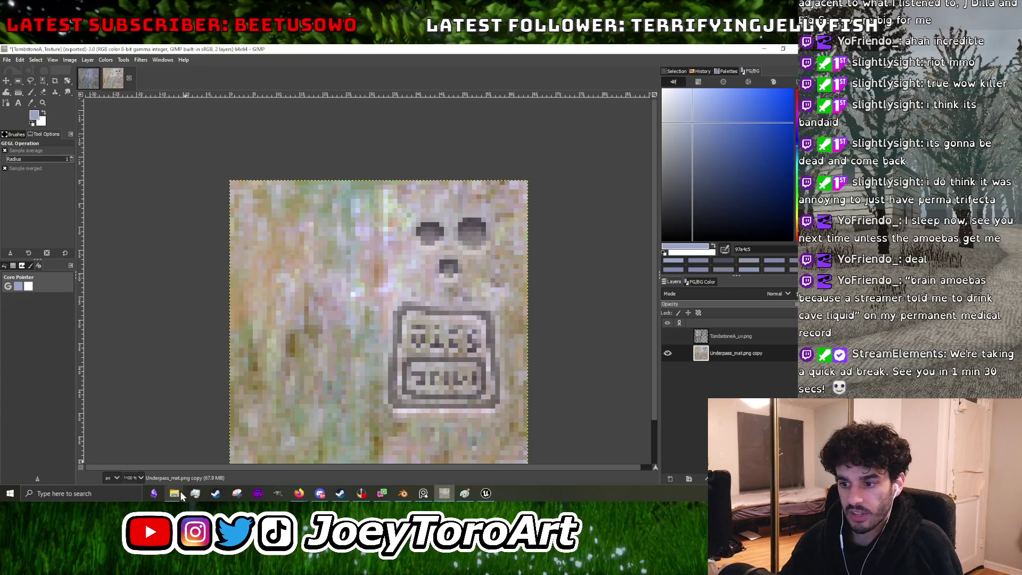
mouse_move(174, 492)
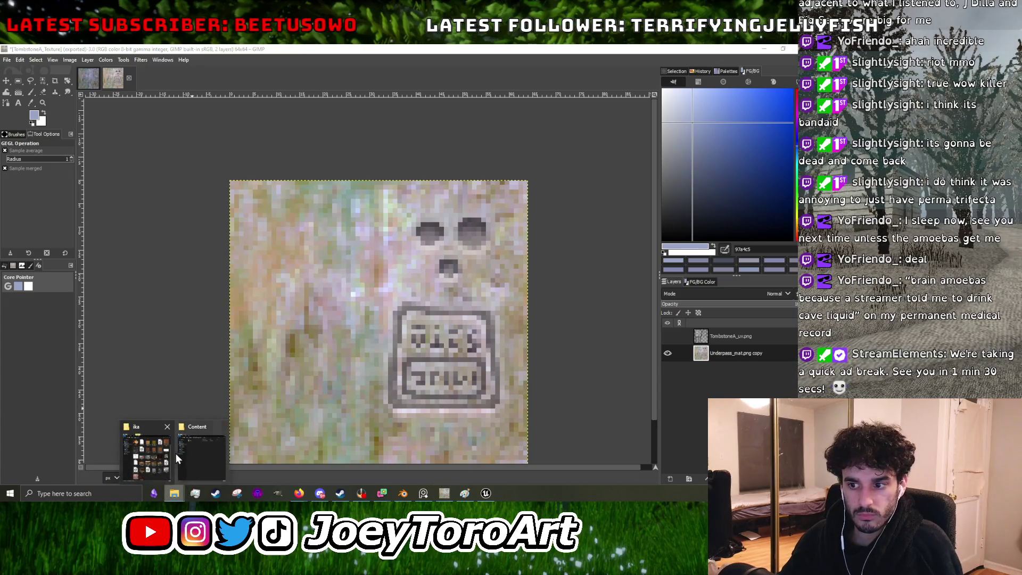
Step: From File Explorer, open the exported Lantern_UV file in GIMP as its own image
click(144, 451)
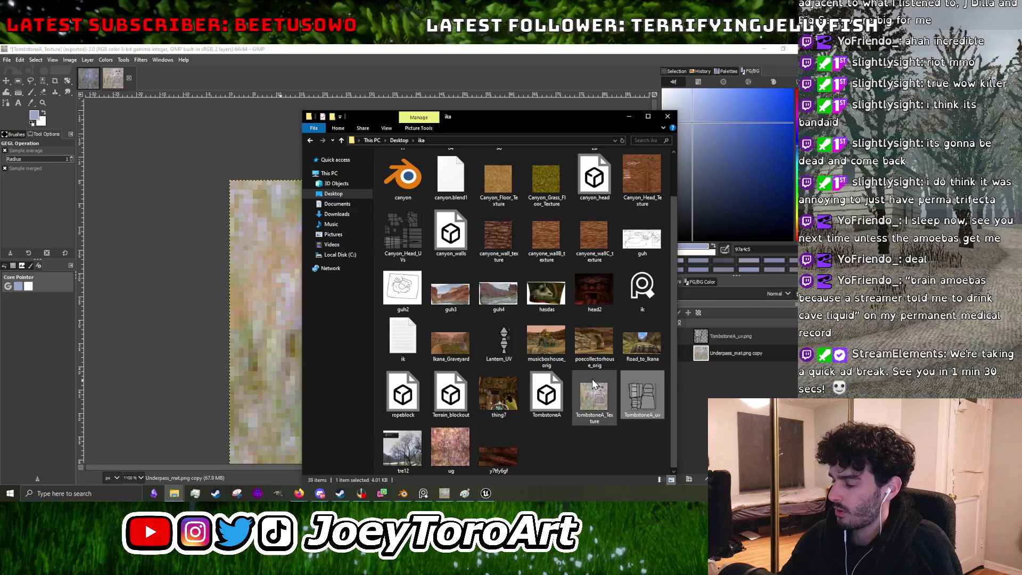
right_click(490, 339)
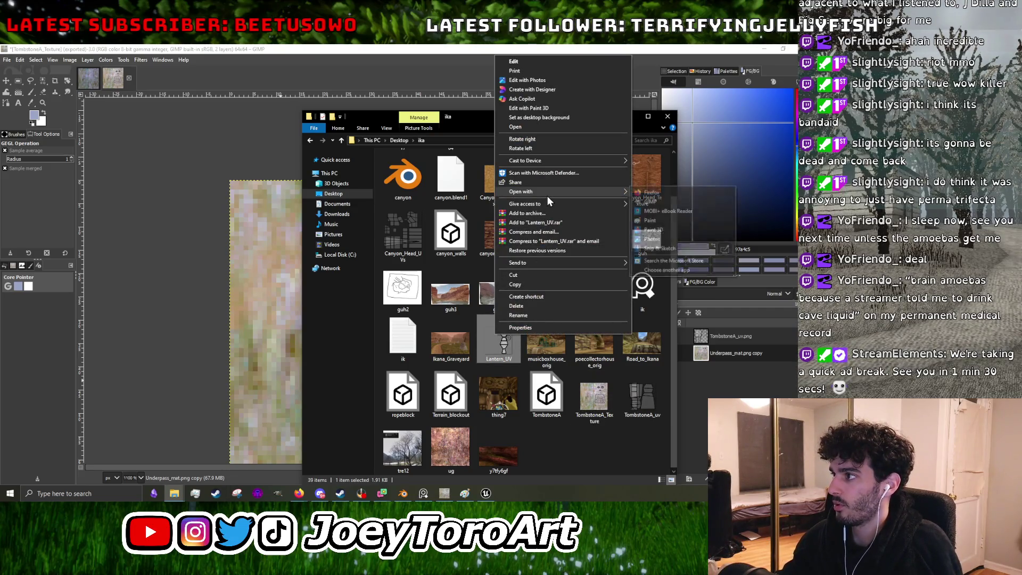
click(651, 193)
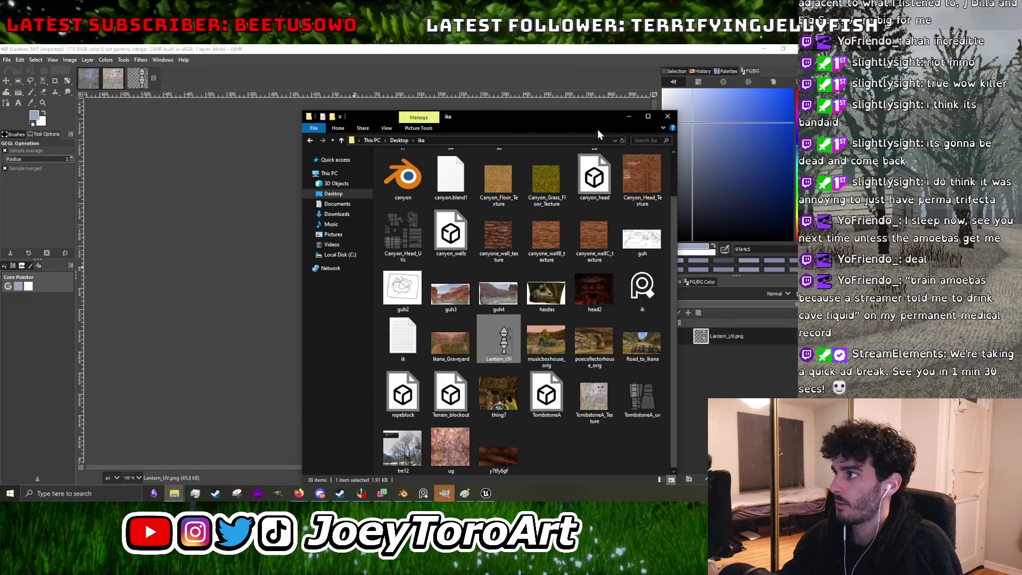
click(628, 116)
ctrl+scroll(330, 320, up, 3)
ctrl+scroll(270, 361, up, 2)
ctrl+scroll(270, 360, down, 3)
ctrl+scroll(304, 305, up, 3)
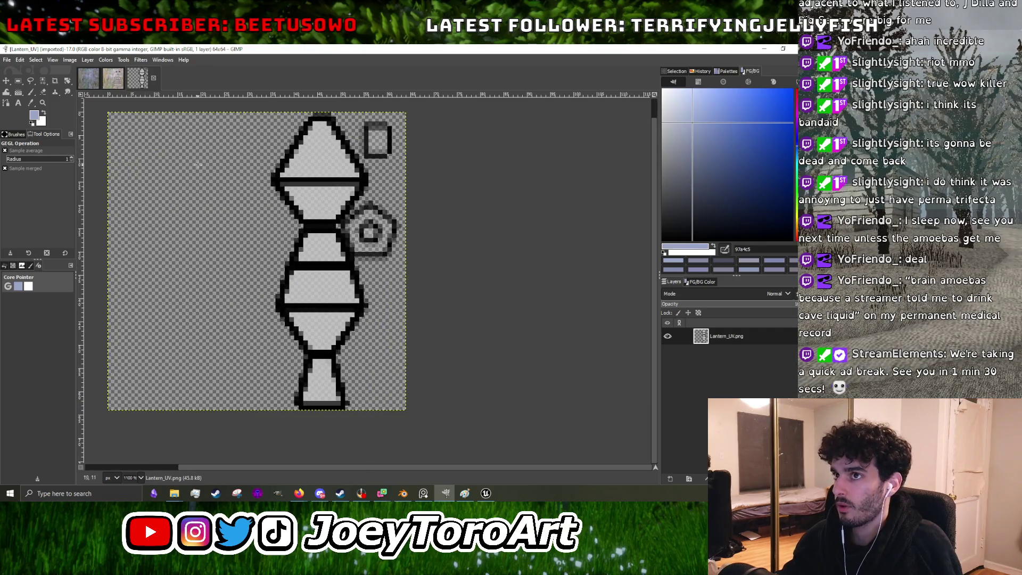
Step: Compare Lantern_UV with the TombstoneA texture and UV images, shifting the lantern layout slightly
click(116, 83)
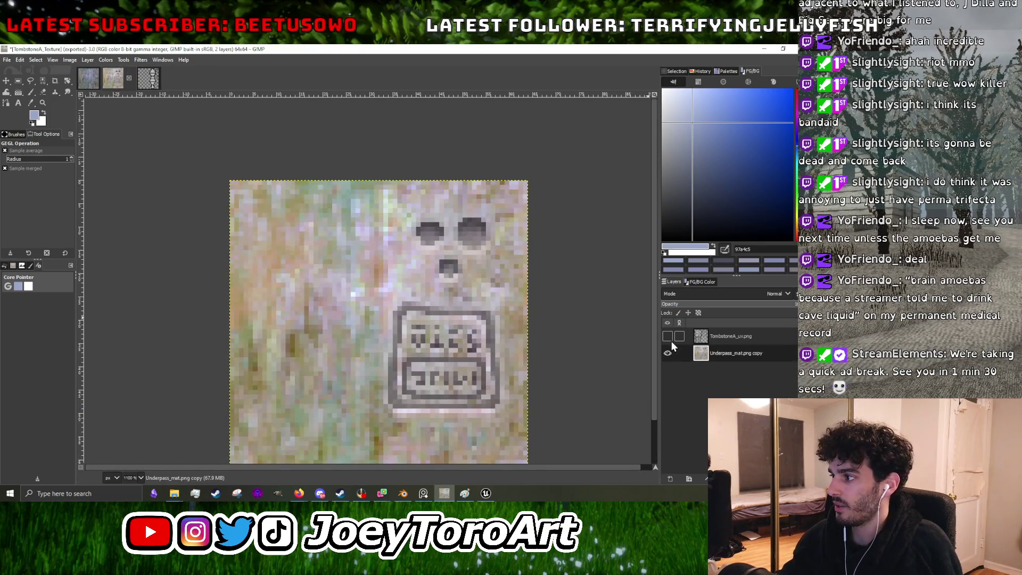
click(669, 336)
click(669, 336)
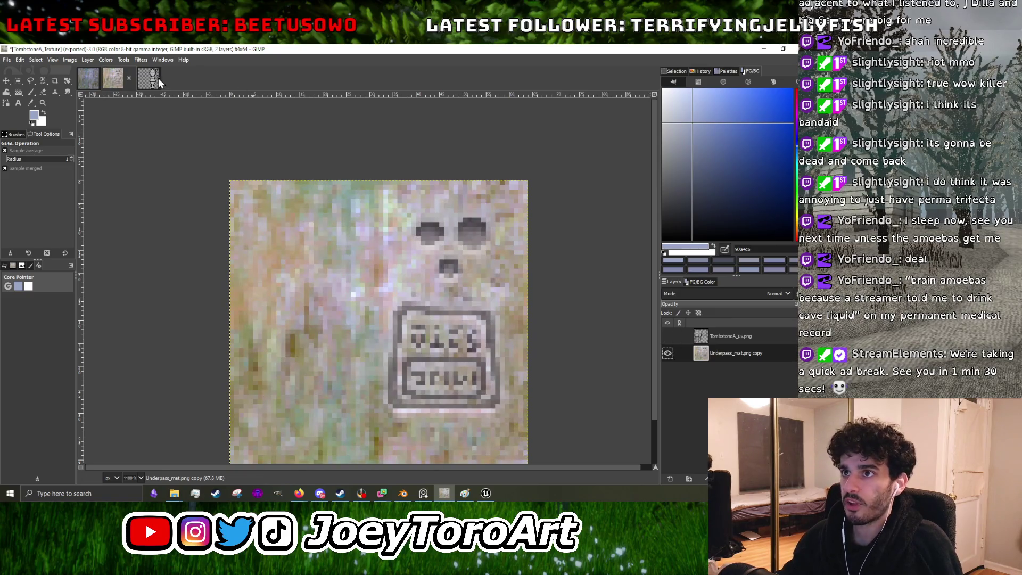
click(156, 80)
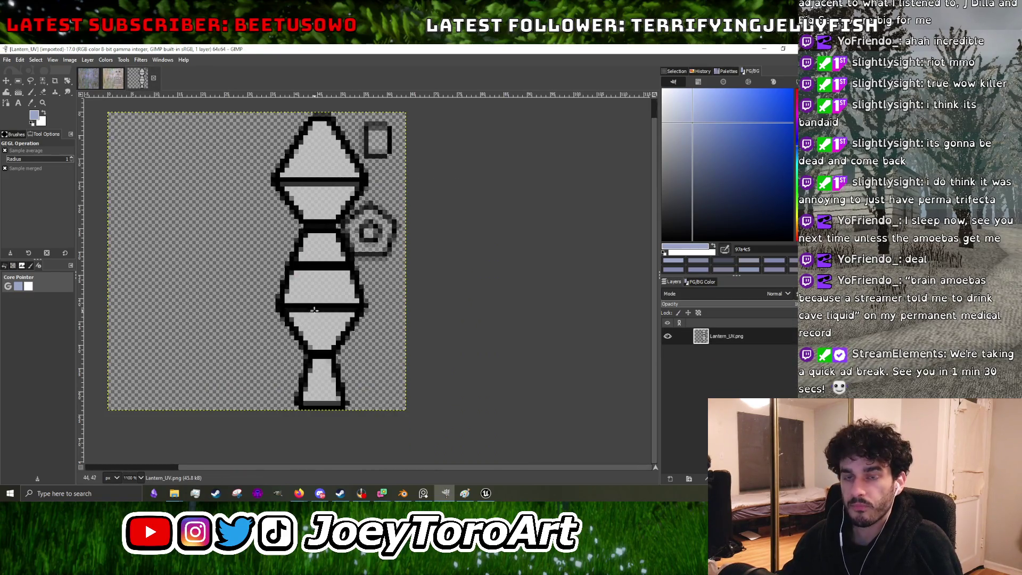
click(6, 81)
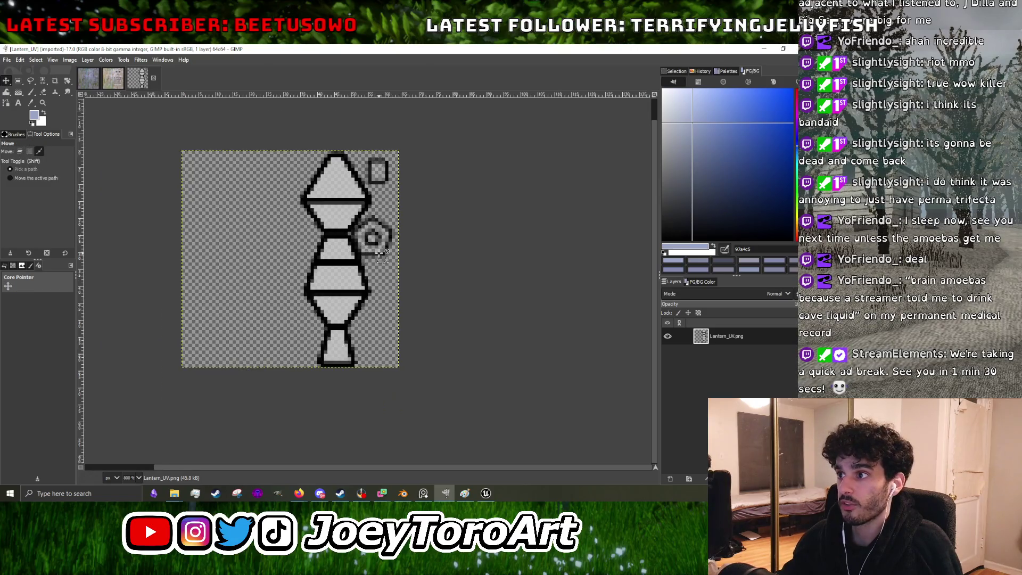
drag(346, 248, 356, 250)
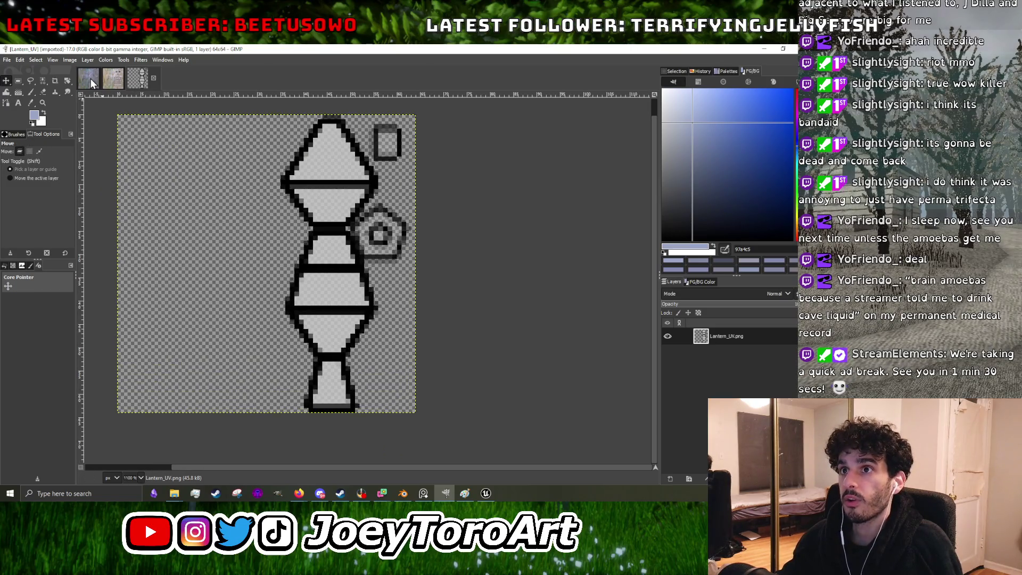
click(90, 80)
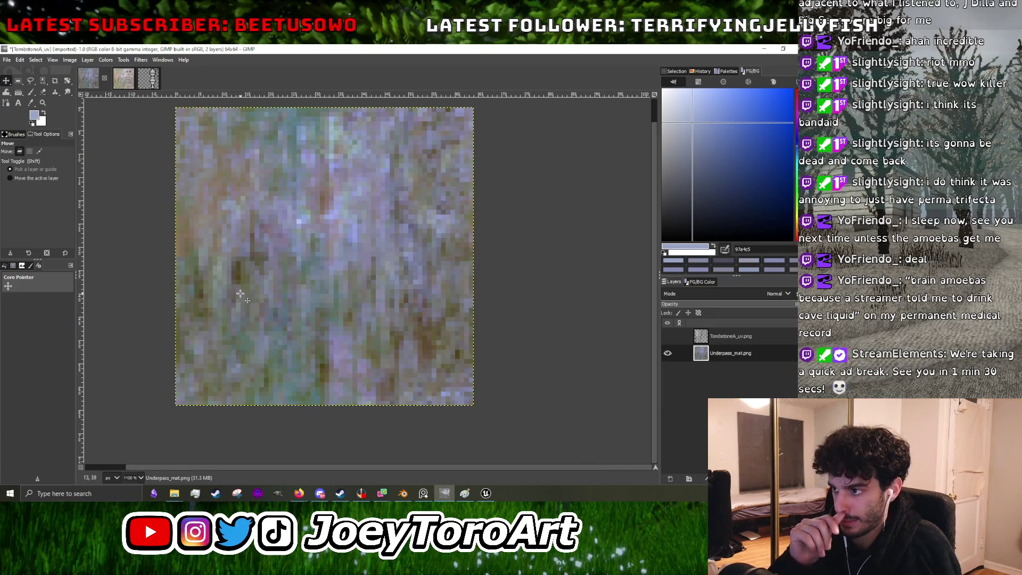
click(150, 80)
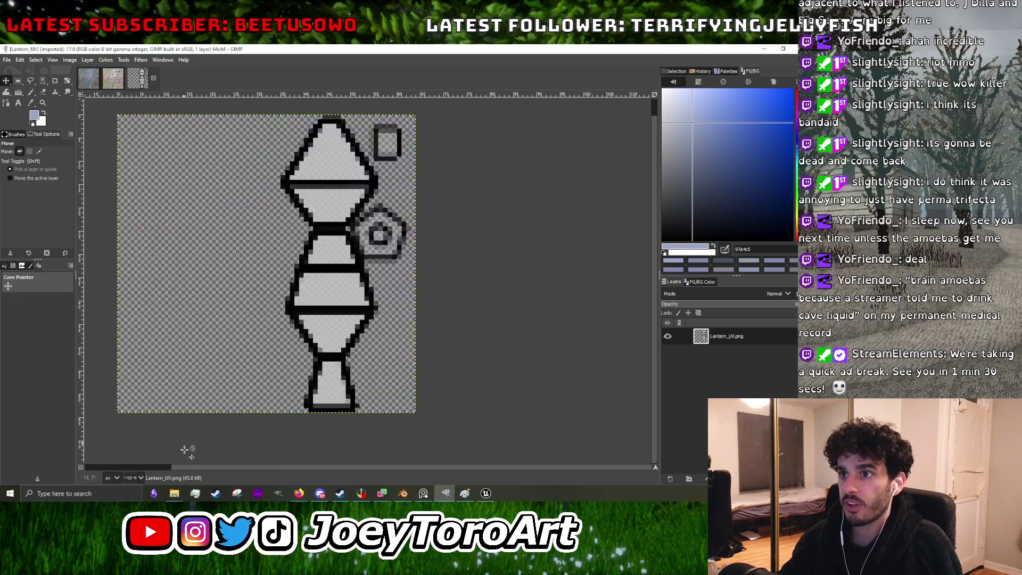
Step: Check the Desktop project folder, then minimise GIMP to return to Blender
mouse_move(174, 492)
click(178, 459)
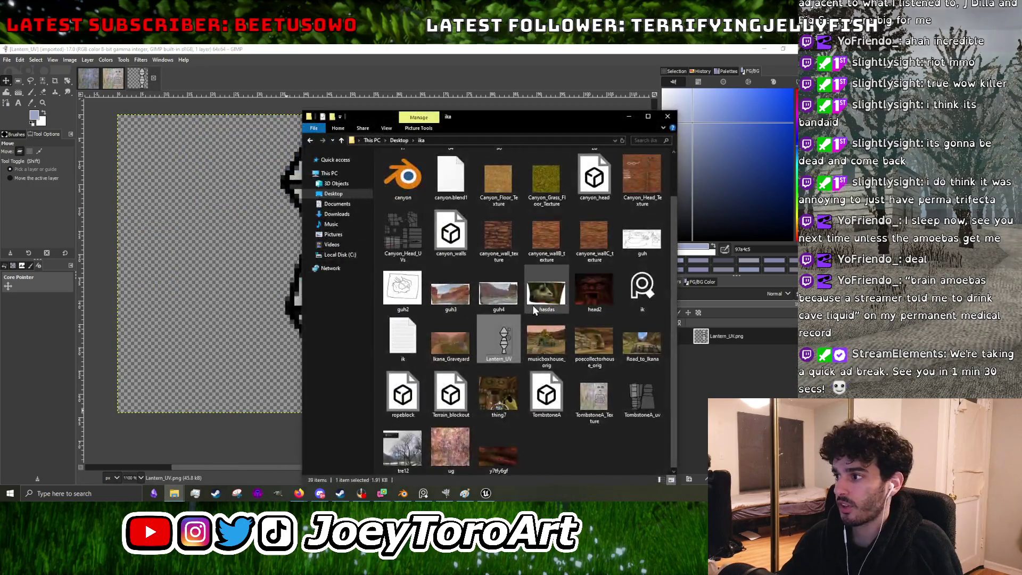
click(355, 192)
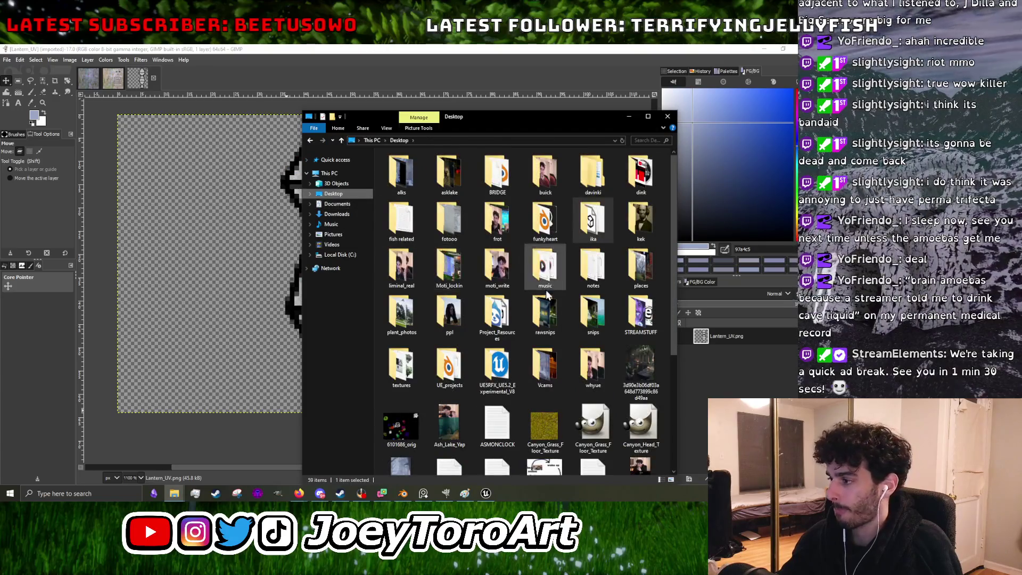
click(629, 116)
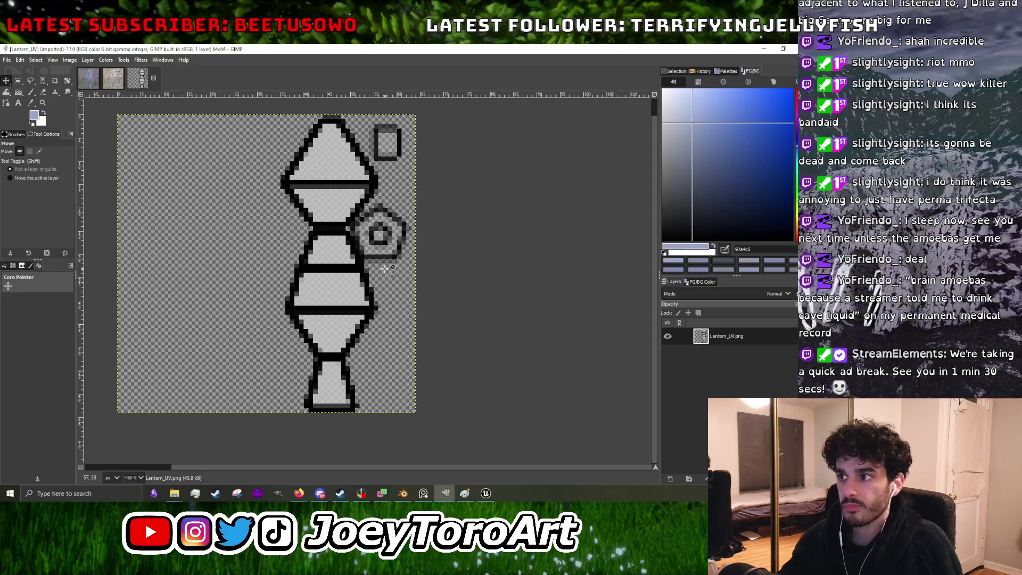
click(767, 49)
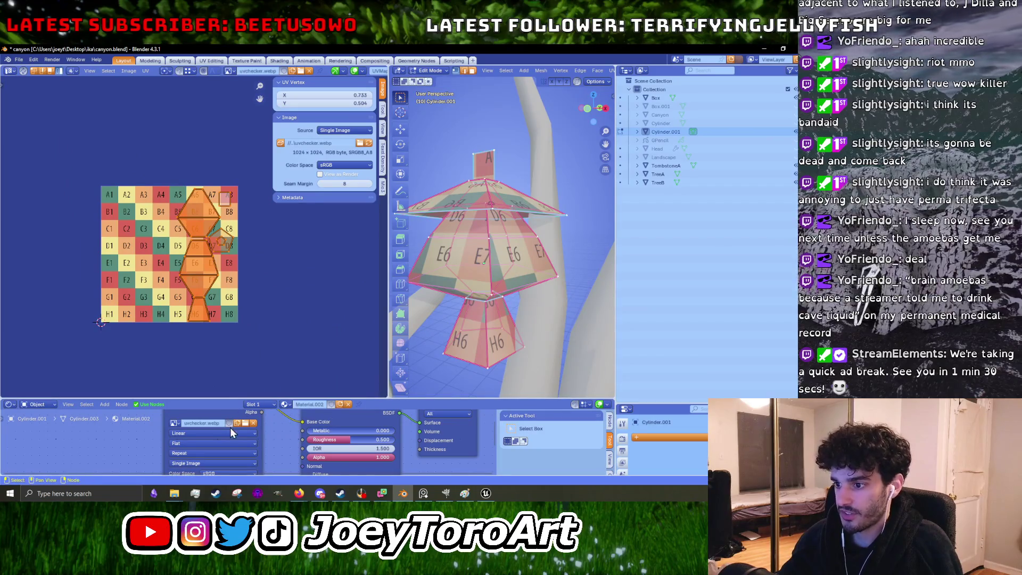
Step: Load Lantern_UV.png from the ika folder as the lantern's texture and inspect the model
click(243, 424)
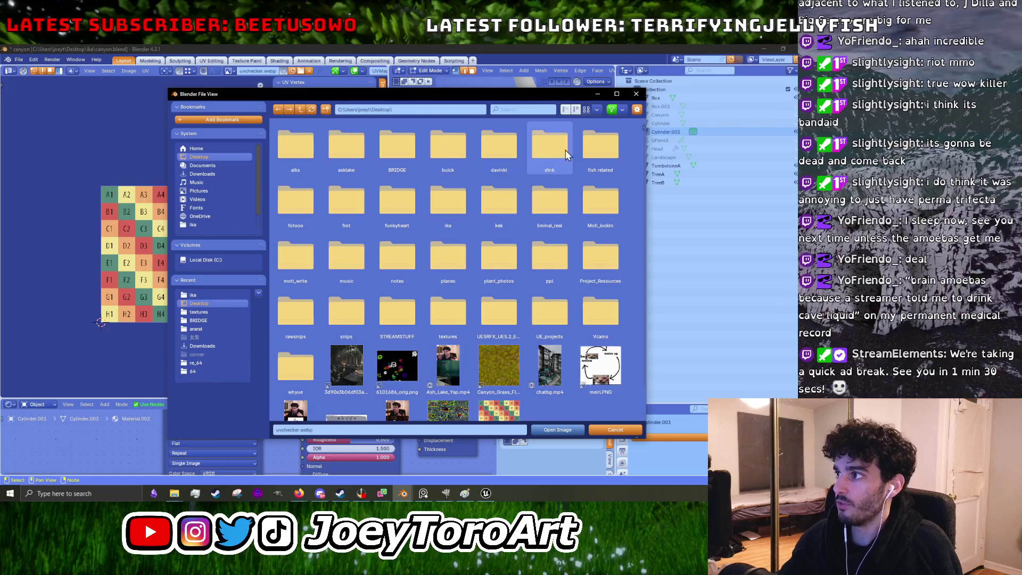
double_click(452, 210)
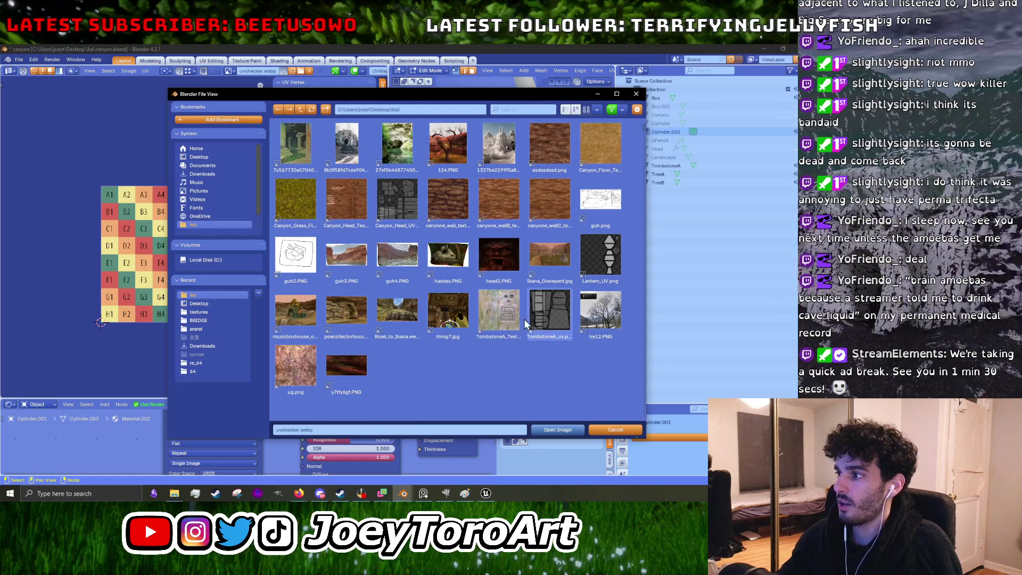
click(556, 429)
mouse_move(551, 429)
middle_down()
mouse_move(531, 286)
mouse_move(554, 282)
mouse_move(228, 275)
mouse_move(149, 319)
mouse_move(216, 262)
mouse_move(225, 230)
middle_up()
scroll(553, 282, up, 4)
scroll(553, 283, up, 2)
scroll(182, 269, up, 4)
middle_drag(482, 306, 488, 288)
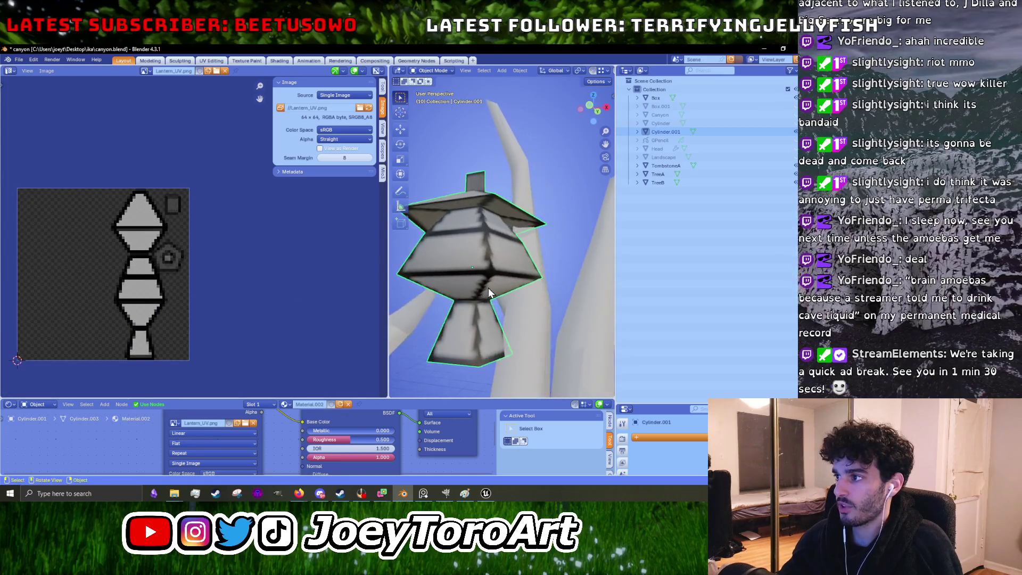
scroll(490, 290, up, 3)
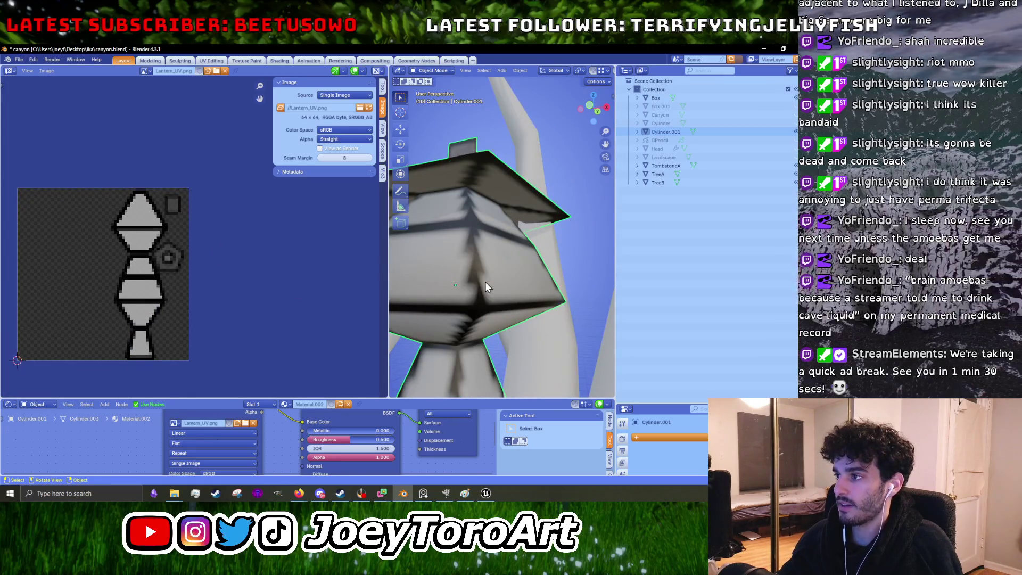
middle_drag(485, 282, 501, 279)
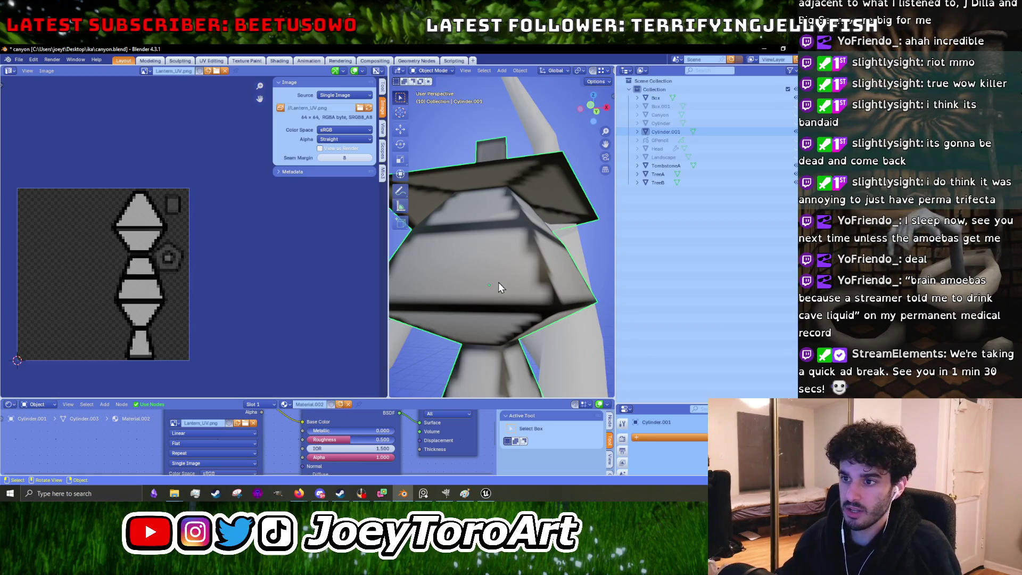
Step: Show the lantern UVs in Edit Mode over the pixel texture and save the Blender project
key(Tab)
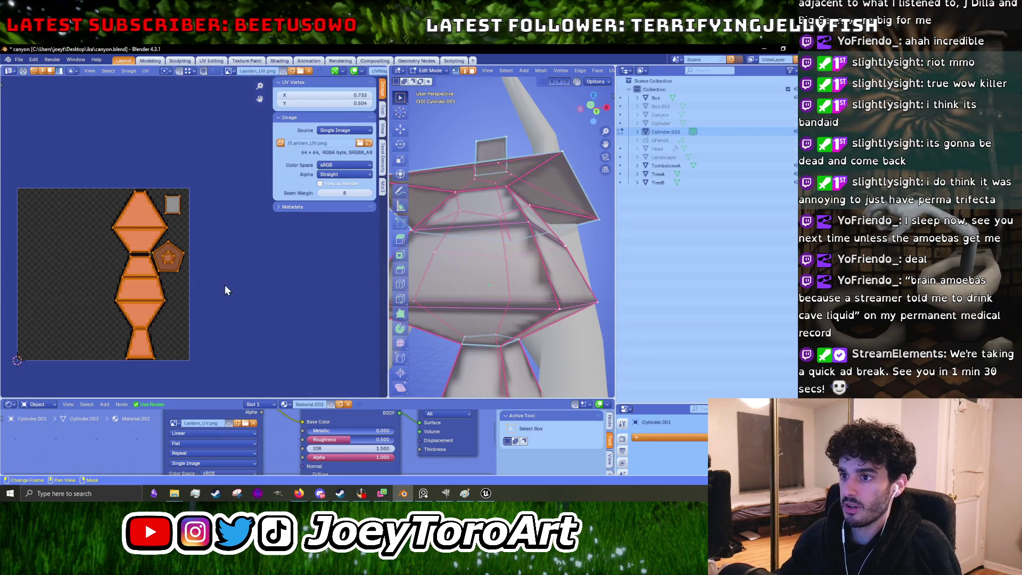
middle_drag(203, 326, 221, 287)
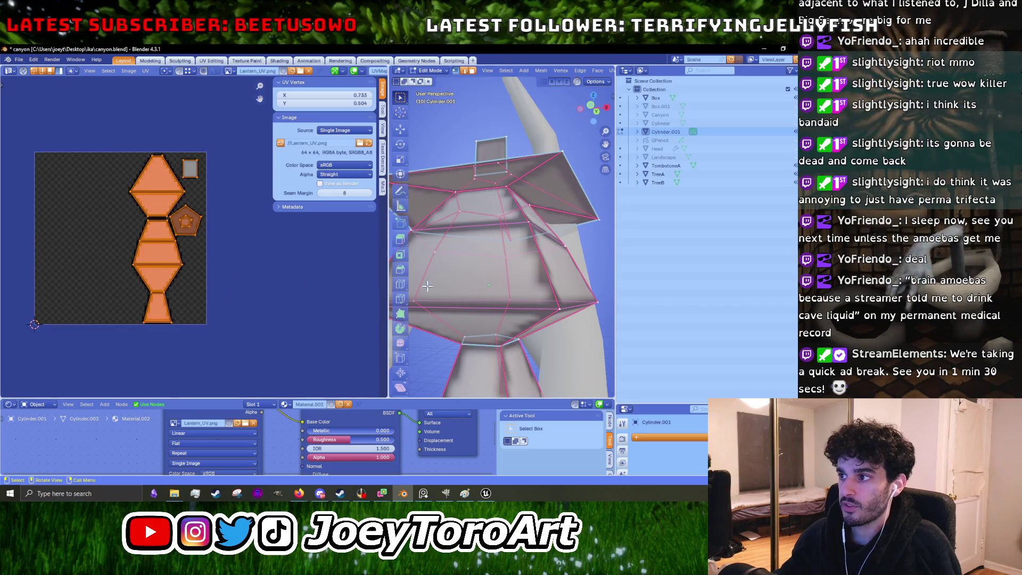
scroll(512, 280, down, 3)
key(Tab)
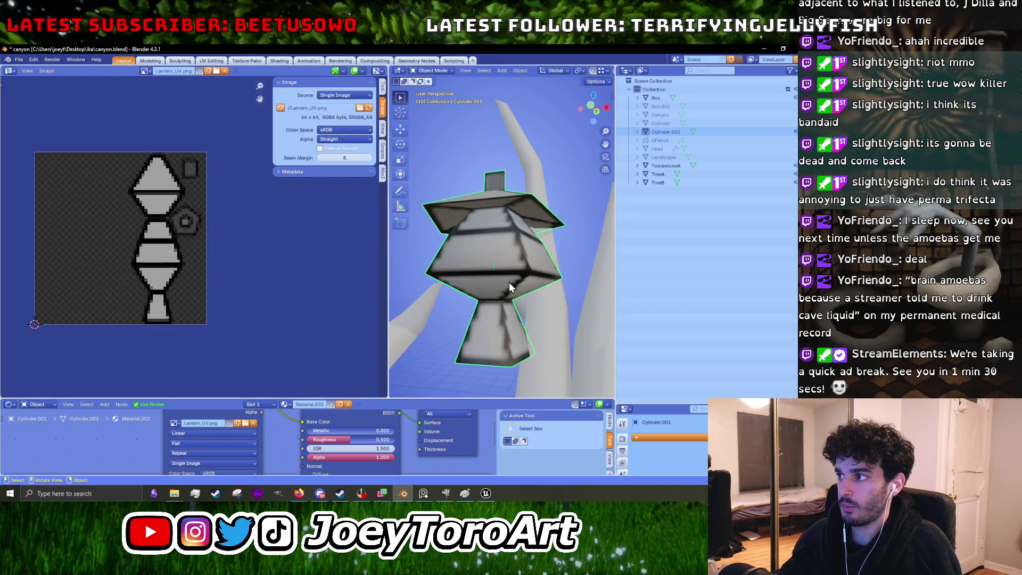
key(Tab)
scroll(174, 278, up, 2)
scroll(186, 289, up, 1)
scroll(188, 289, up, 2)
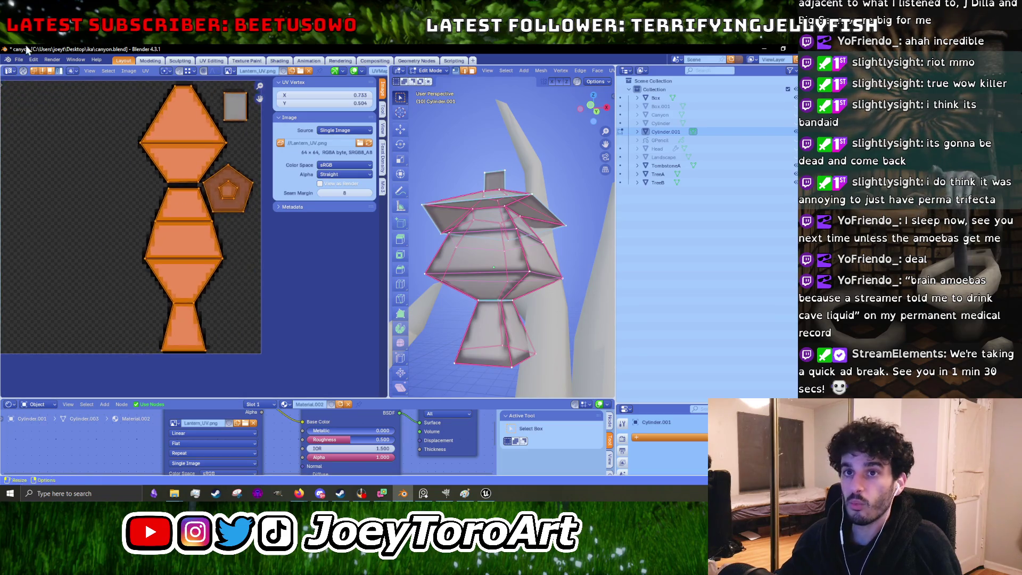
click(19, 60)
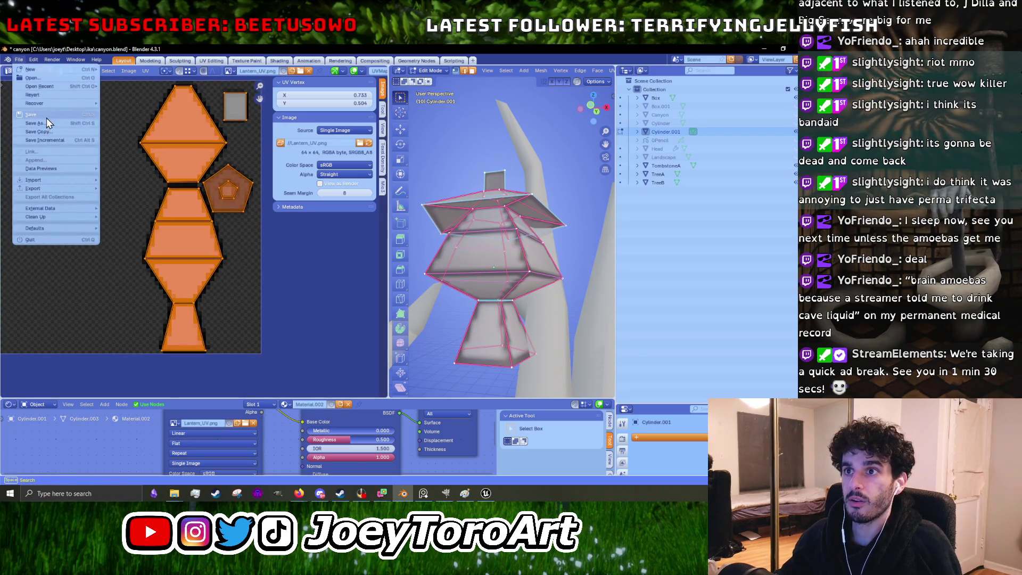
click(47, 118)
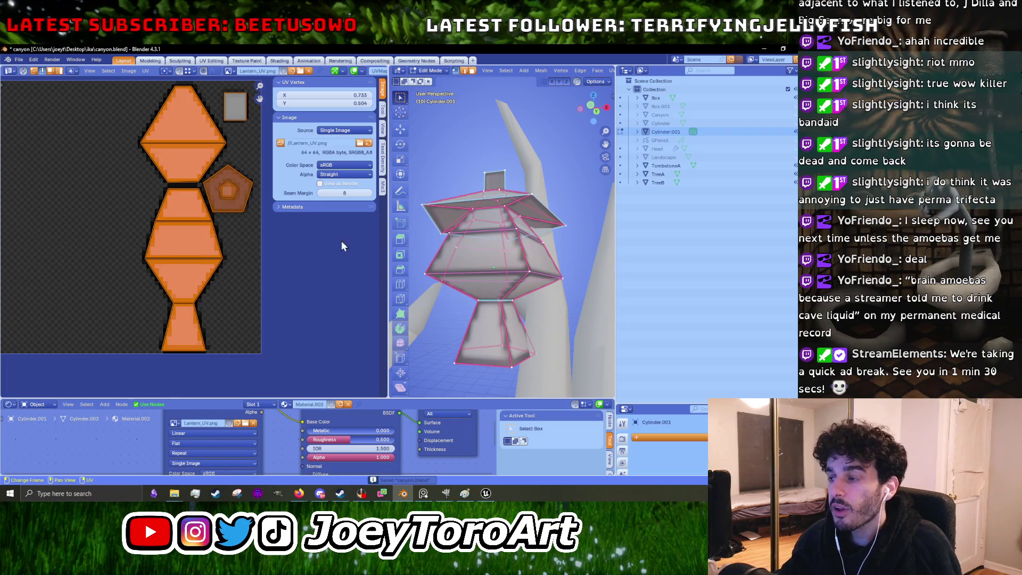
Step: Try Align Vertically on a single UV edge and undo it
alt+click(222, 244)
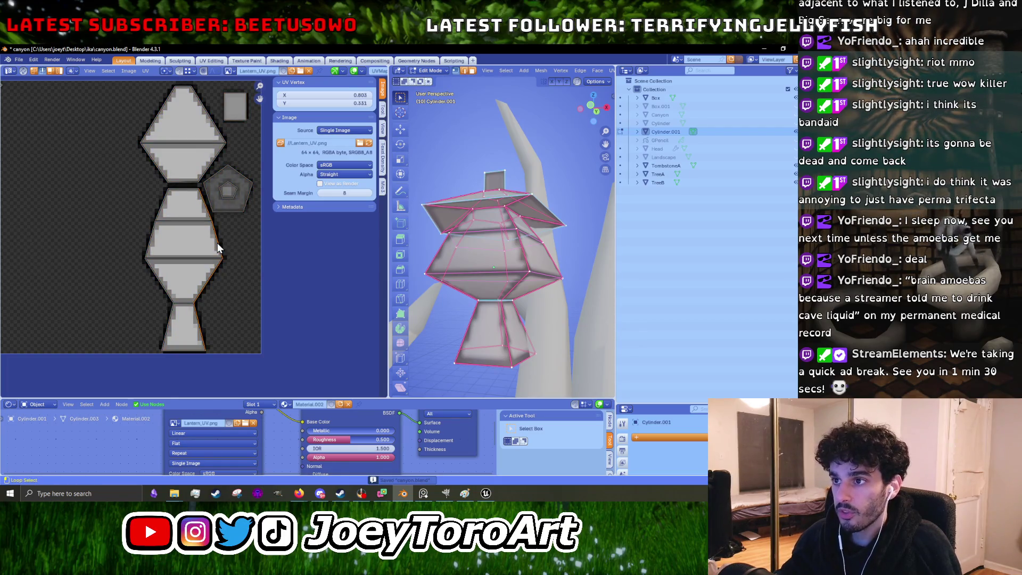
right_click(222, 247)
click(215, 294)
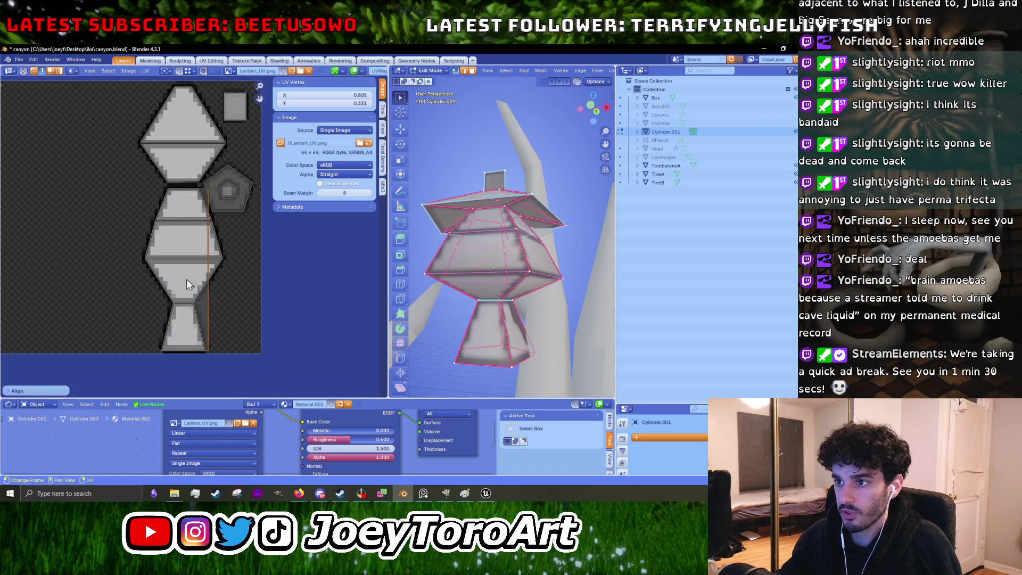
key(ctrl+z)
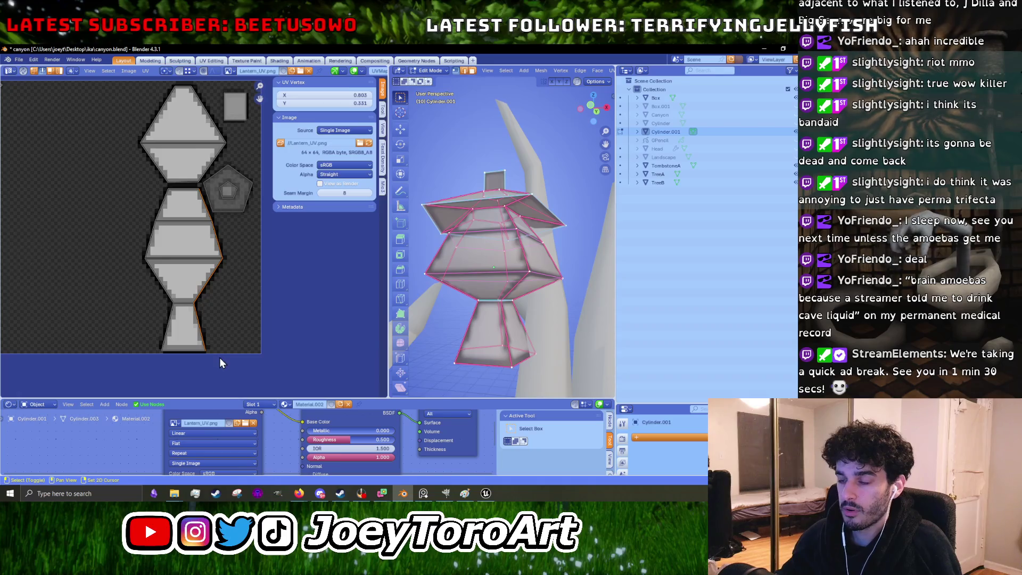
Step: Move the pentagon island off the texture to the right and align the body islands' edges vertically
click(228, 186)
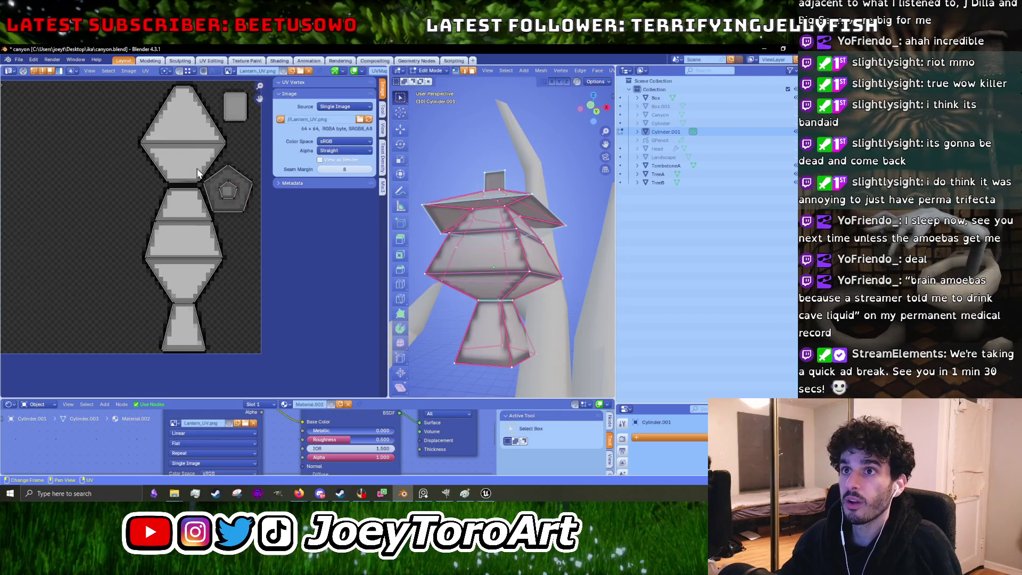
click(224, 192)
drag(224, 191, 341, 235)
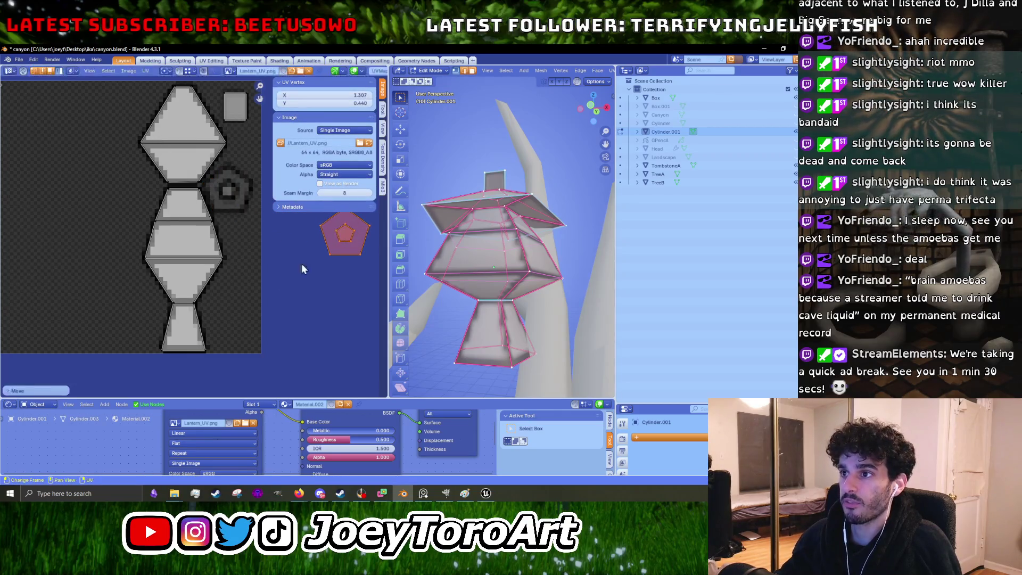
drag(246, 370, 193, 184)
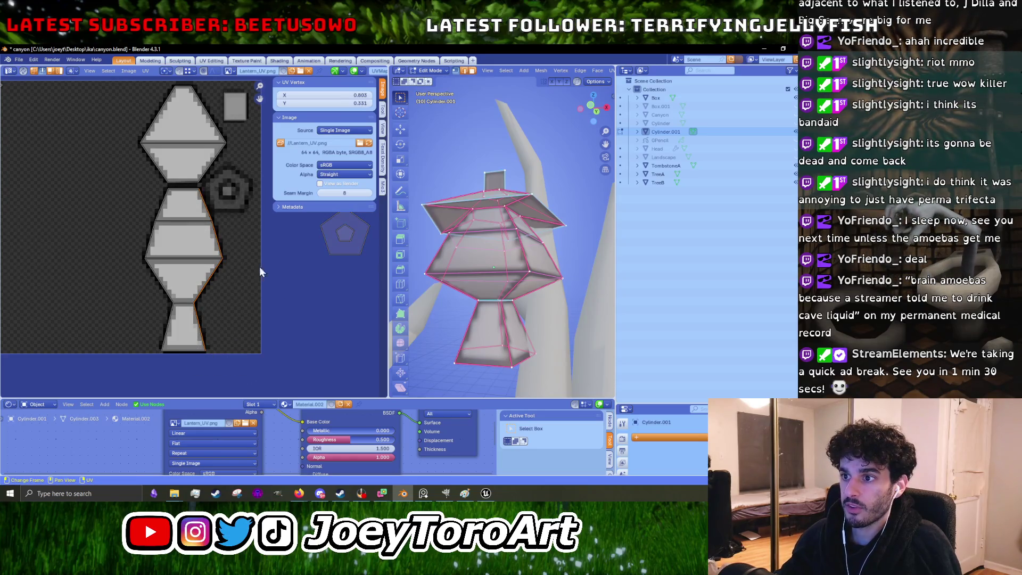
key(u)
click(280, 285)
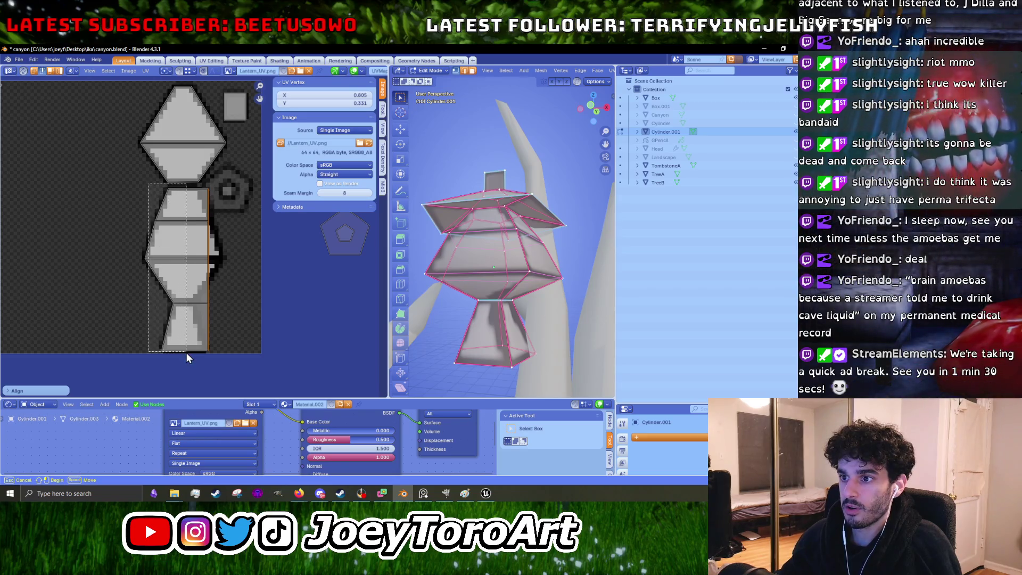
Step: Align the left-side body edges vertically and check the texture on the lantern in Object Mode
drag(182, 282, 186, 352)
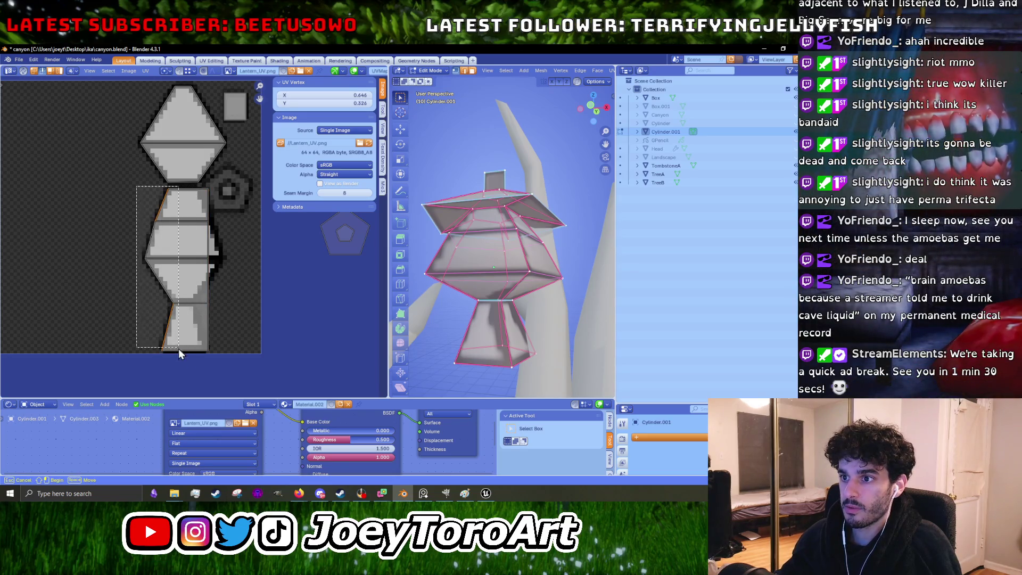
drag(169, 229, 178, 354)
right_click(180, 303)
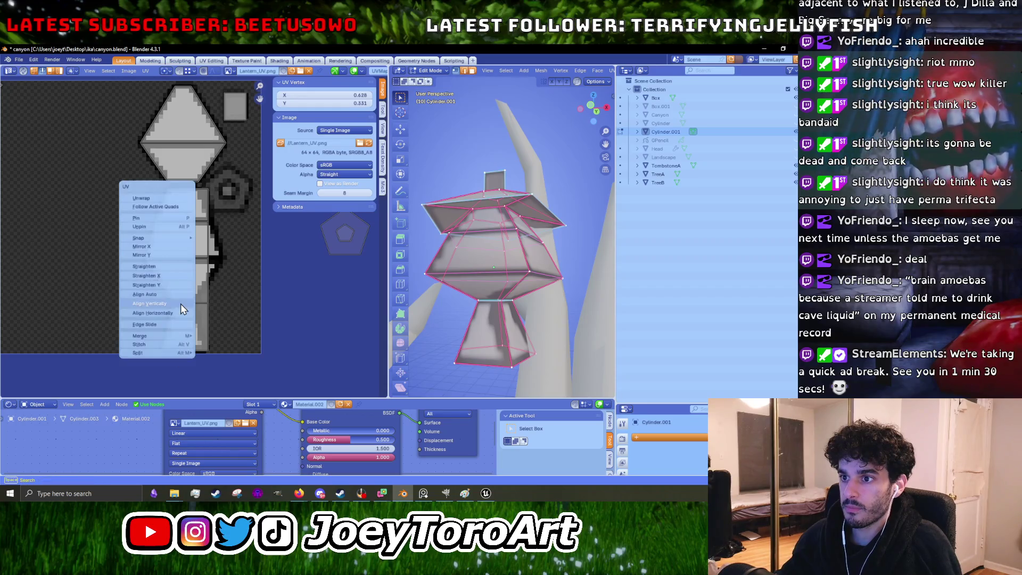
click(181, 304)
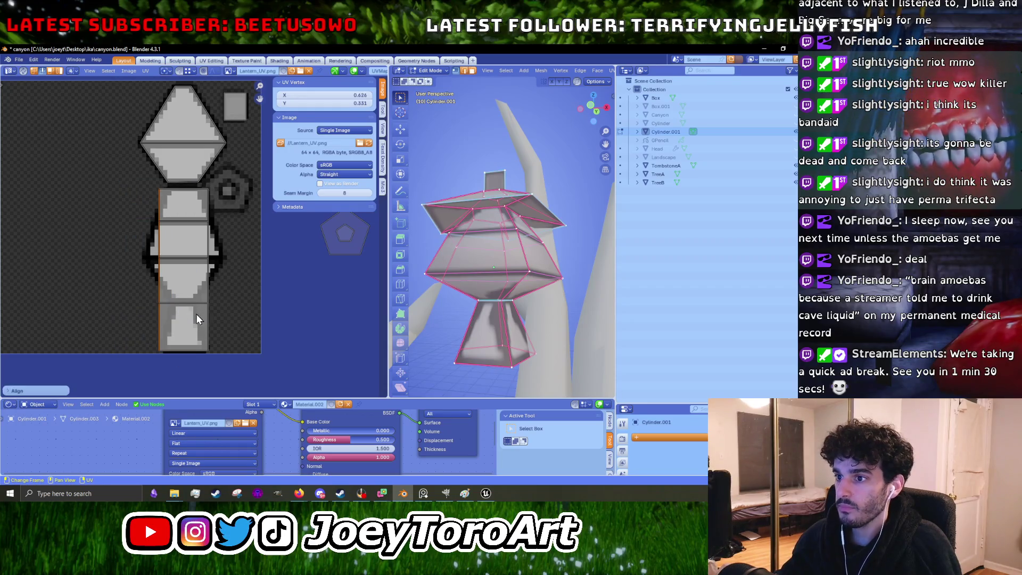
key(Tab)
middle_drag(531, 296, 581, 296)
key(Tab)
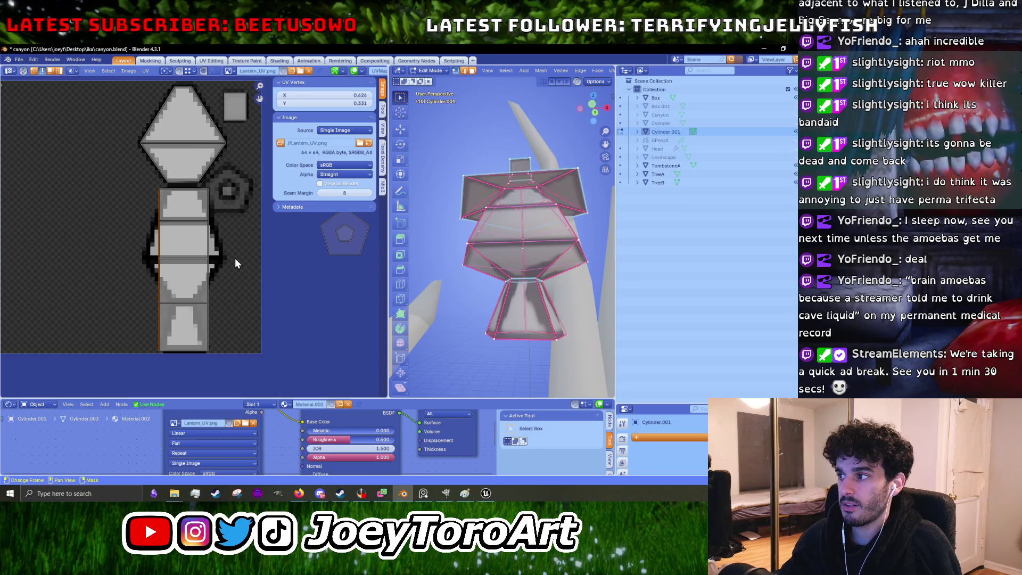
Step: Shrink the selected UV edge near the lantern base to about half its size
drag(133, 288, 233, 313)
key(s)
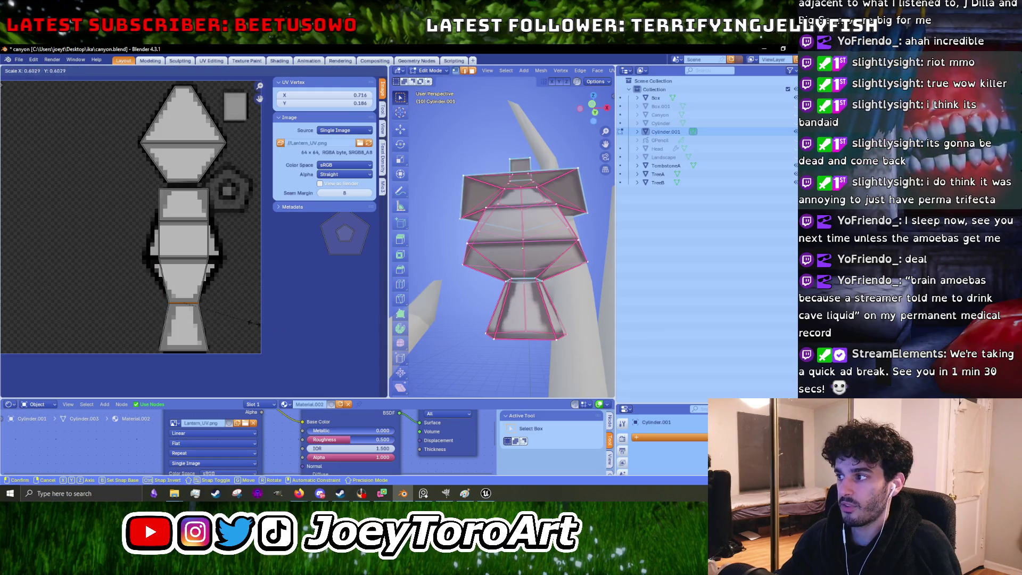
click(291, 329)
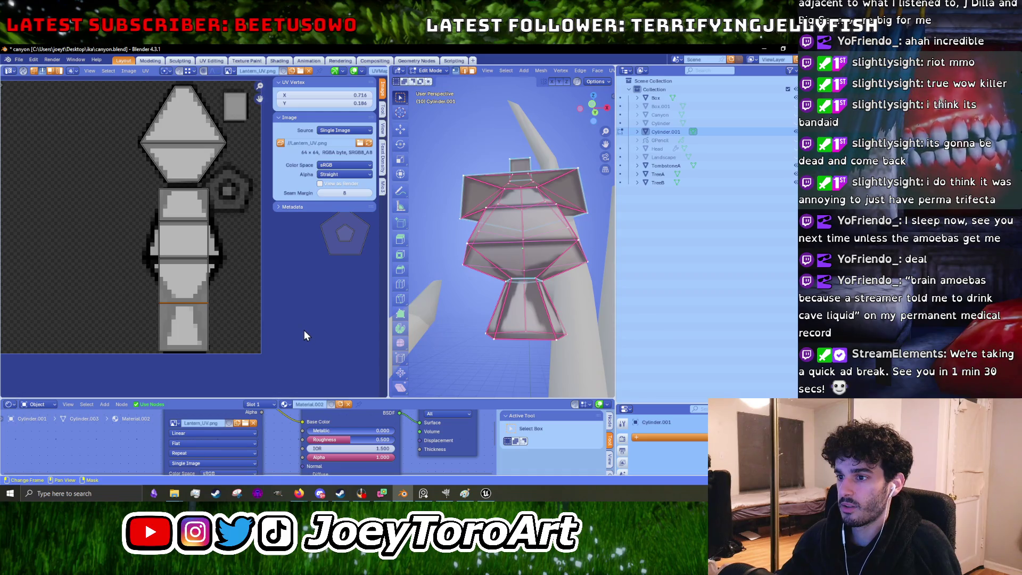
key(s)
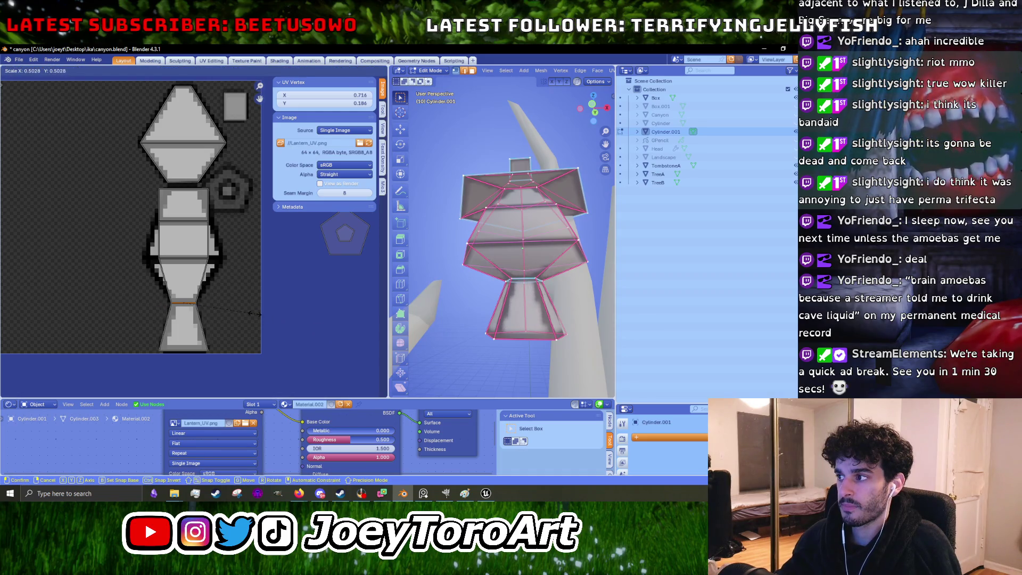
click(328, 321)
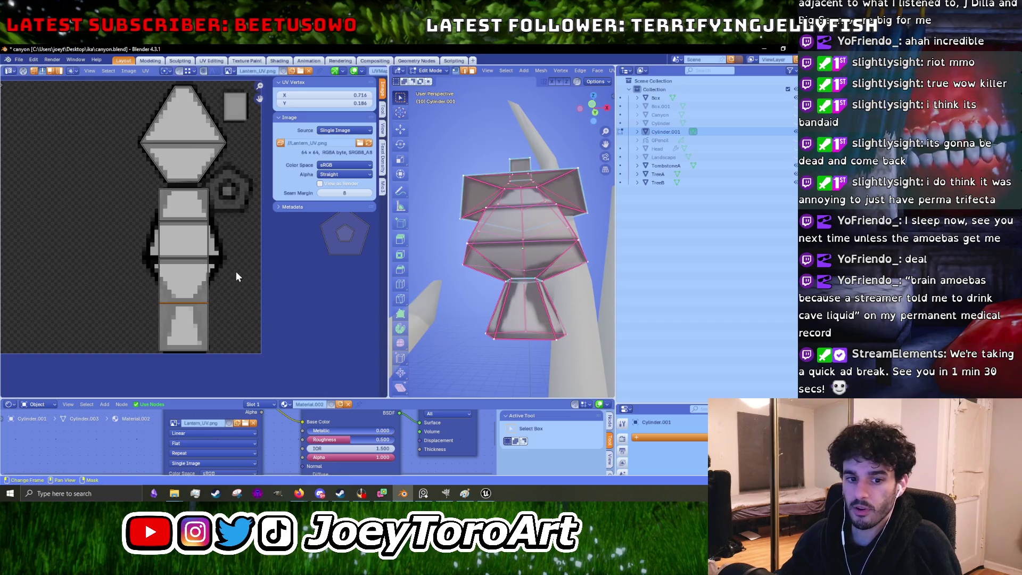
Step: Align the top island's left edge vertically and nudge the small square island to the right
middle_drag(162, 131, 159, 188)
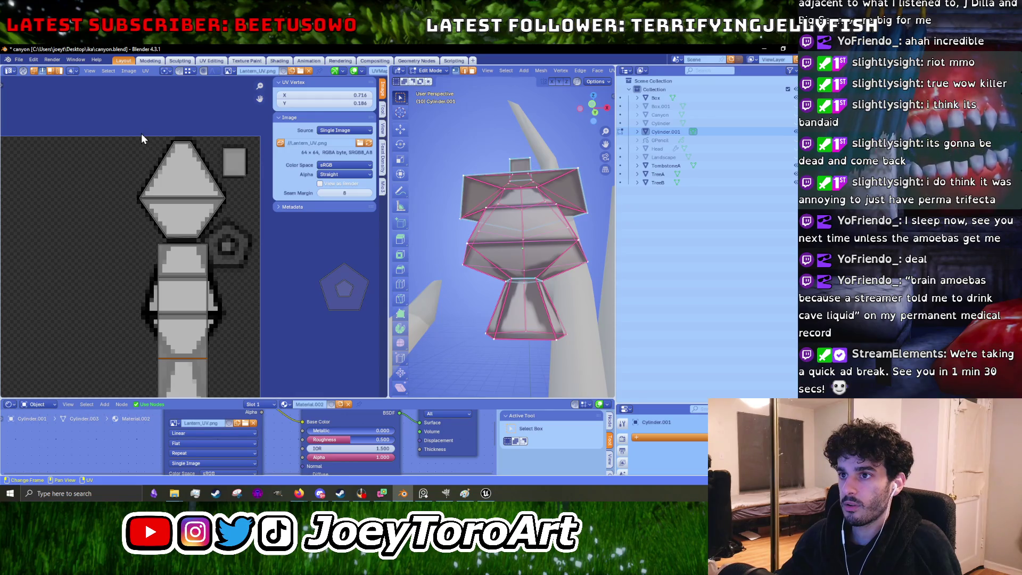
drag(131, 133, 178, 239)
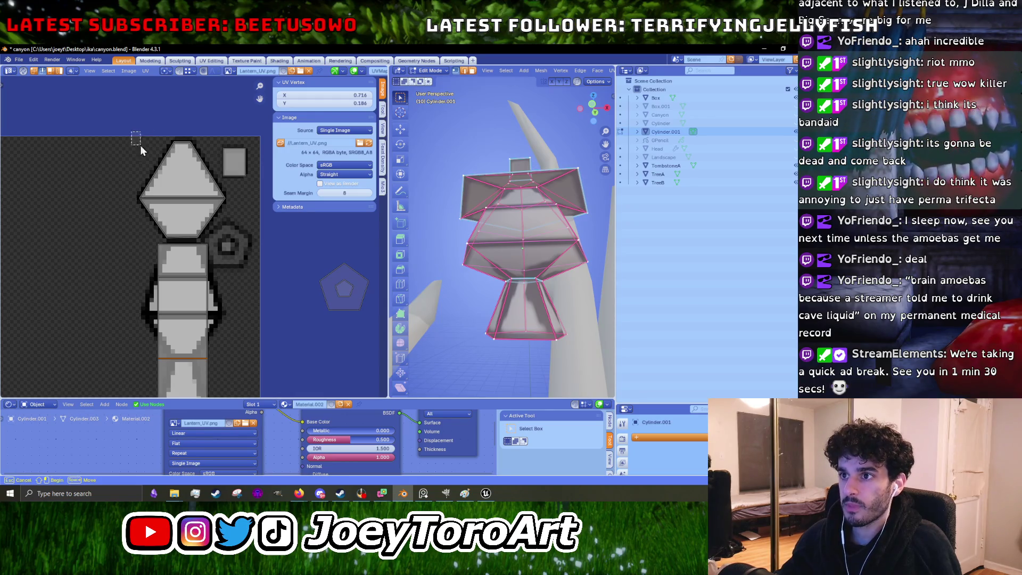
right_click(178, 239)
click(180, 232)
drag(183, 127, 225, 240)
click(232, 158)
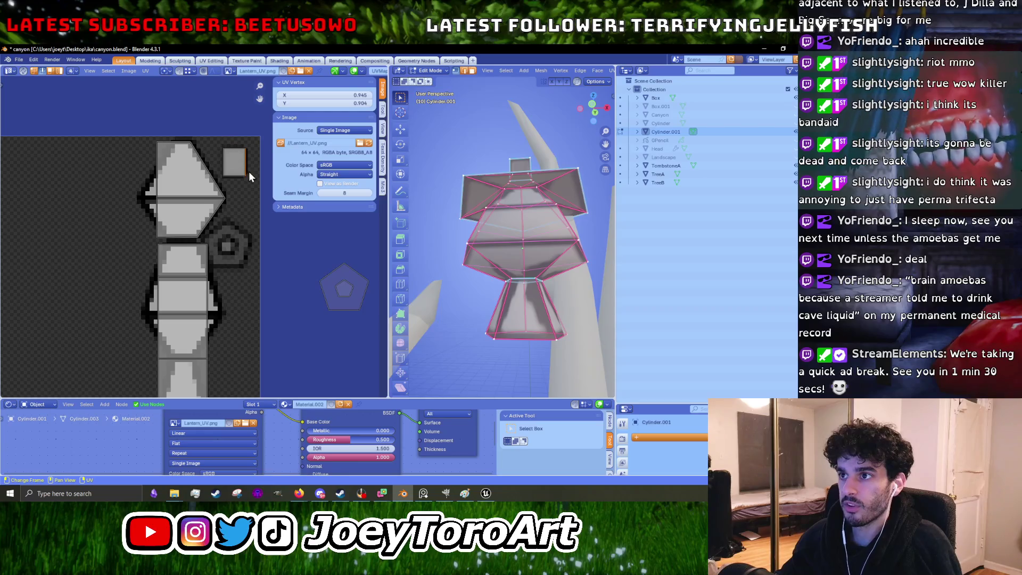
key(g)
click(226, 218)
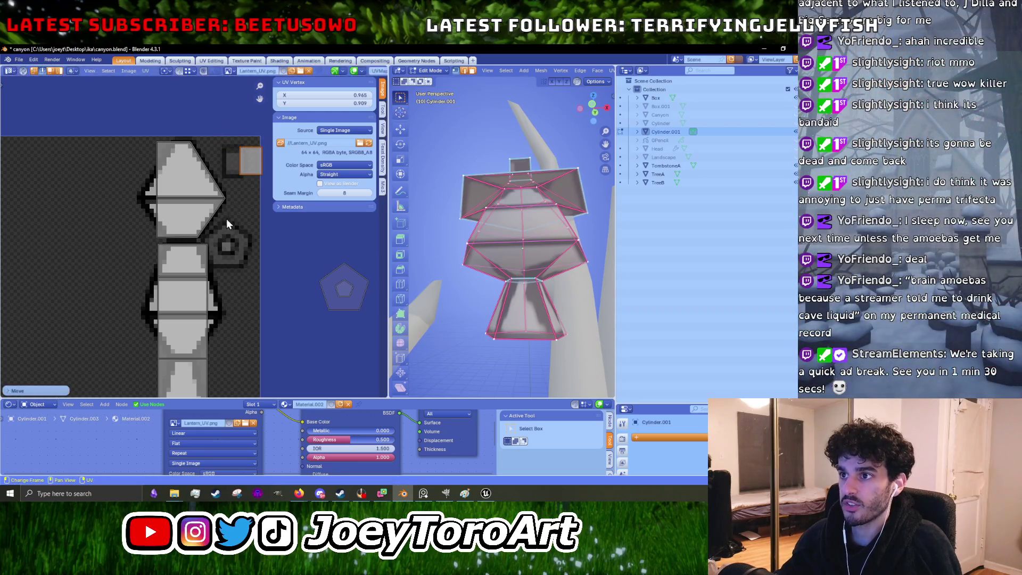
Step: Straighten the top island's other selected edge vertically
drag(223, 239, 181, 136)
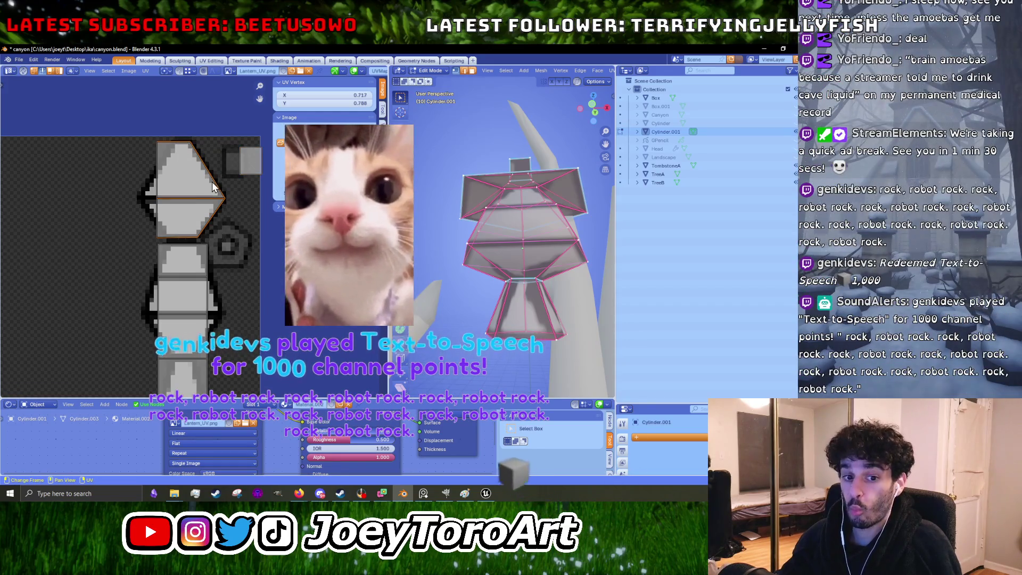
drag(232, 242, 189, 136)
right_click(220, 195)
click(219, 194)
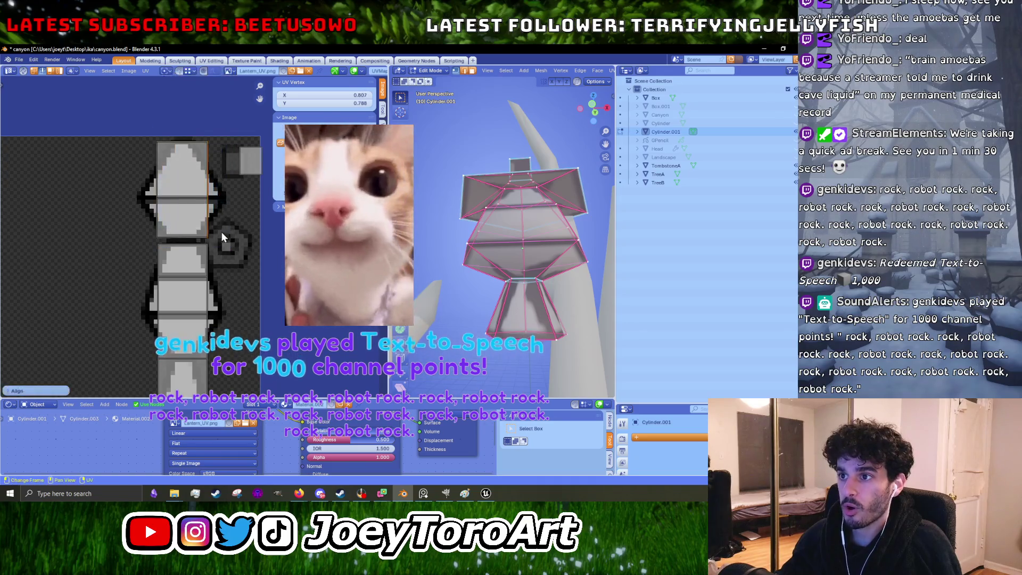
Step: Scale the lower UV islands wider along X only
middle_drag(221, 232, 223, 177)
mouse_move(235, 376)
mouse_down()
mouse_move(147, 254)
mouse_move(128, 200)
mouse_up()
key(s)
key(x)
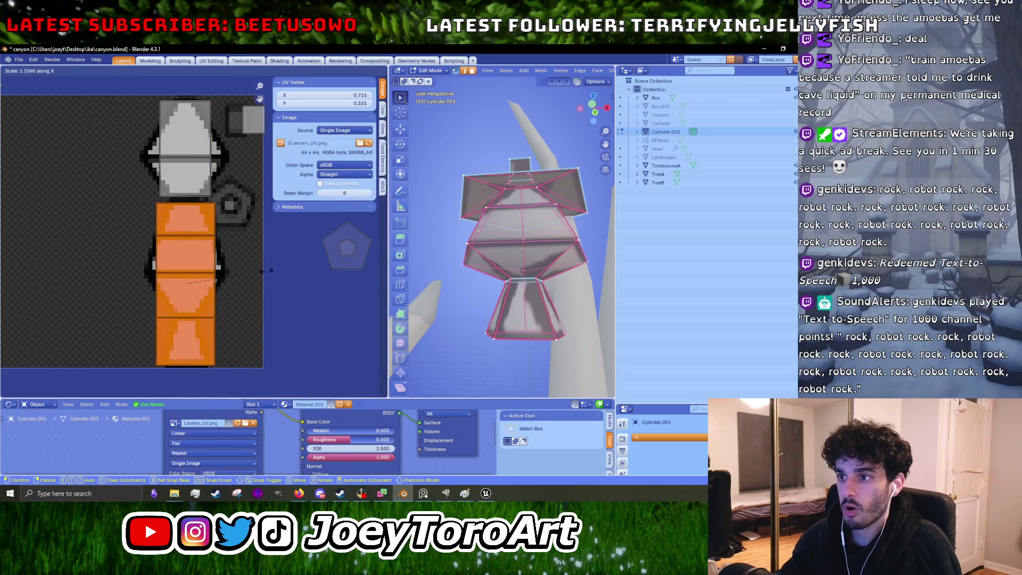
click(291, 287)
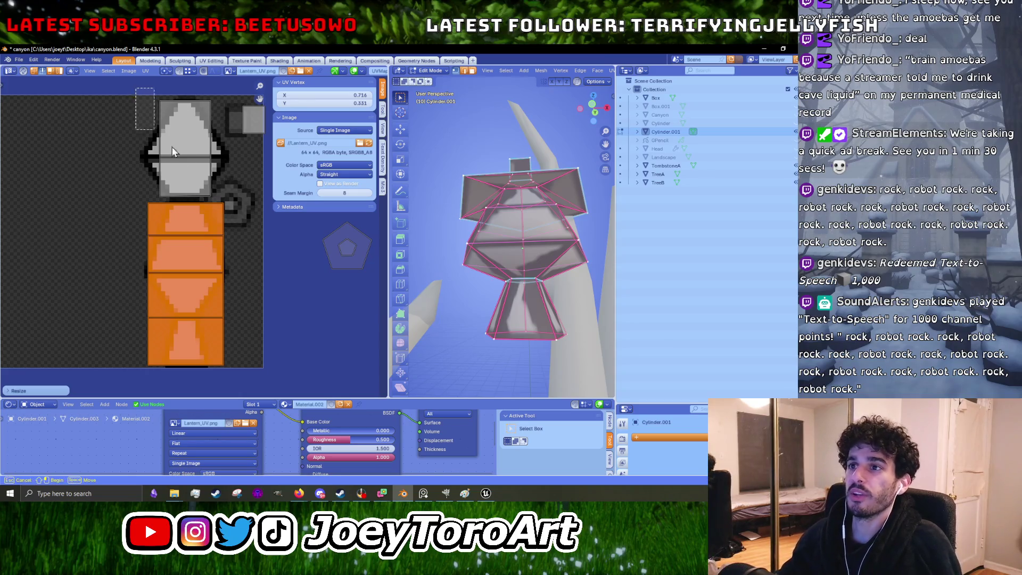
Step: Scale the top UV island wider along X, check the lantern in object mode, then select all UVs
drag(134, 87, 221, 198)
key(s)
key(x)
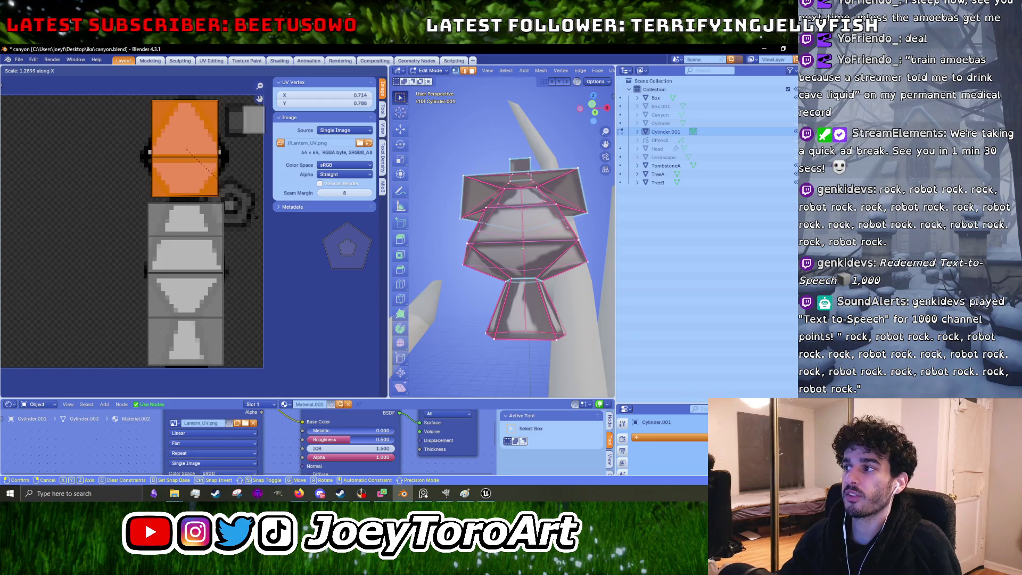
key(Return)
key(Tab)
middle_drag(543, 298, 546, 310)
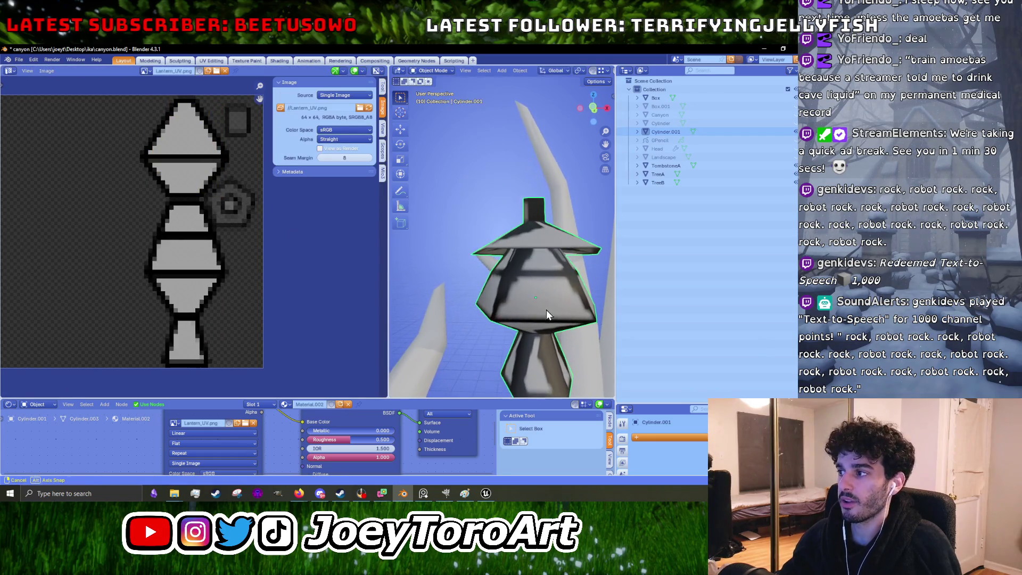
key(Tab)
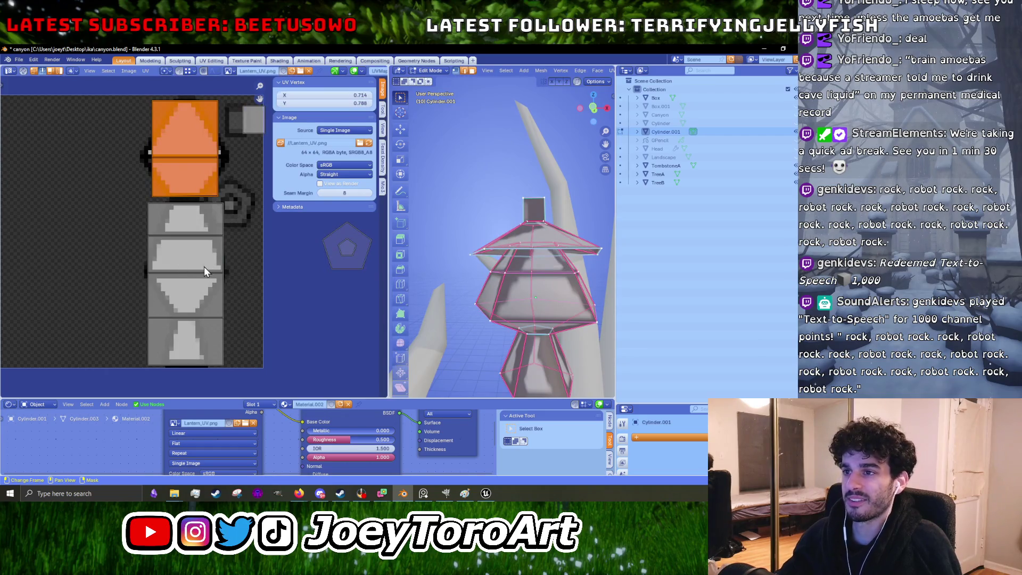
key(a)
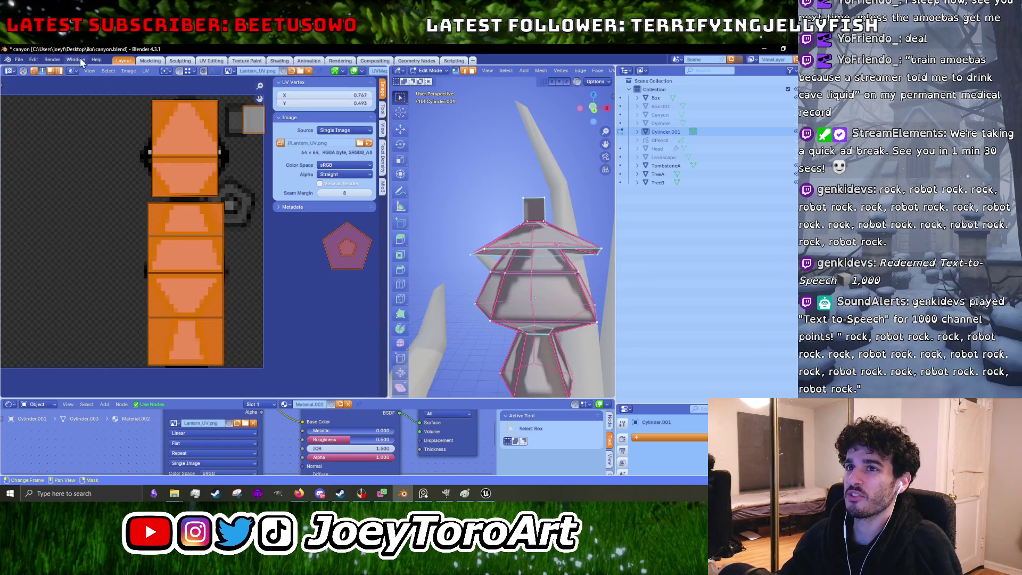
Step: Export the UV layout over the existing Lantern_UV.png file
click(145, 72)
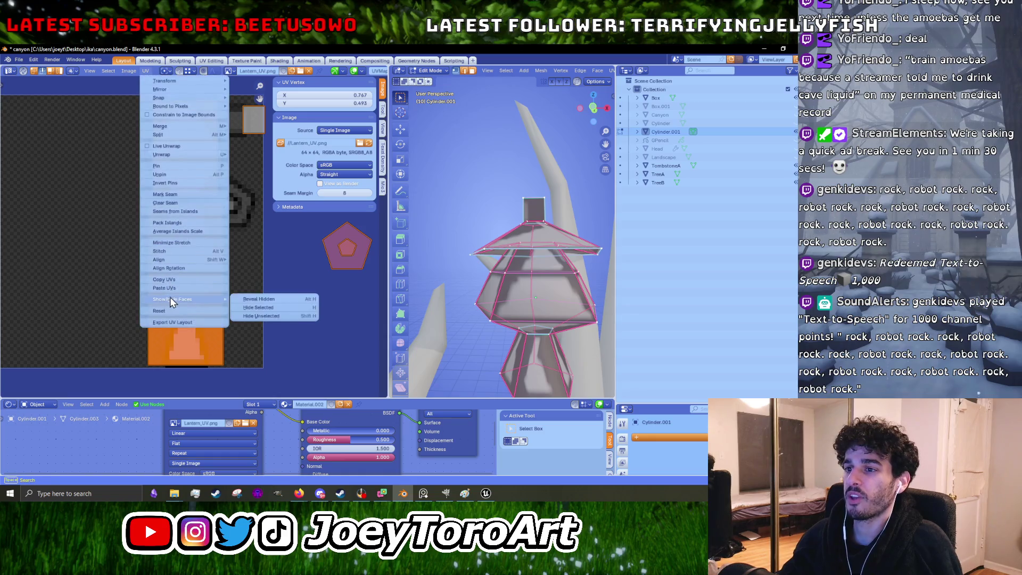
click(184, 323)
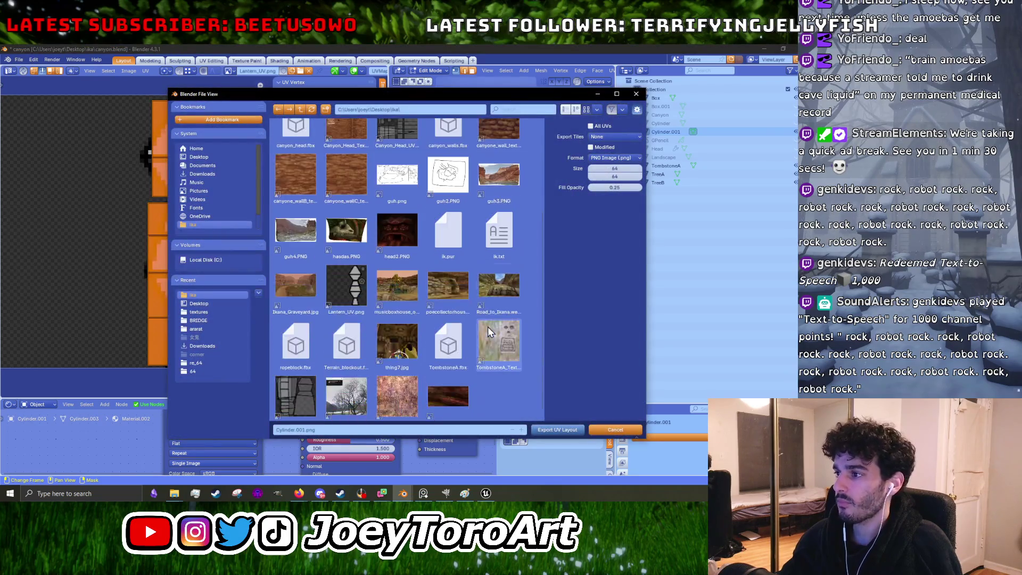
scroll(488, 326, down, 1)
click(337, 270)
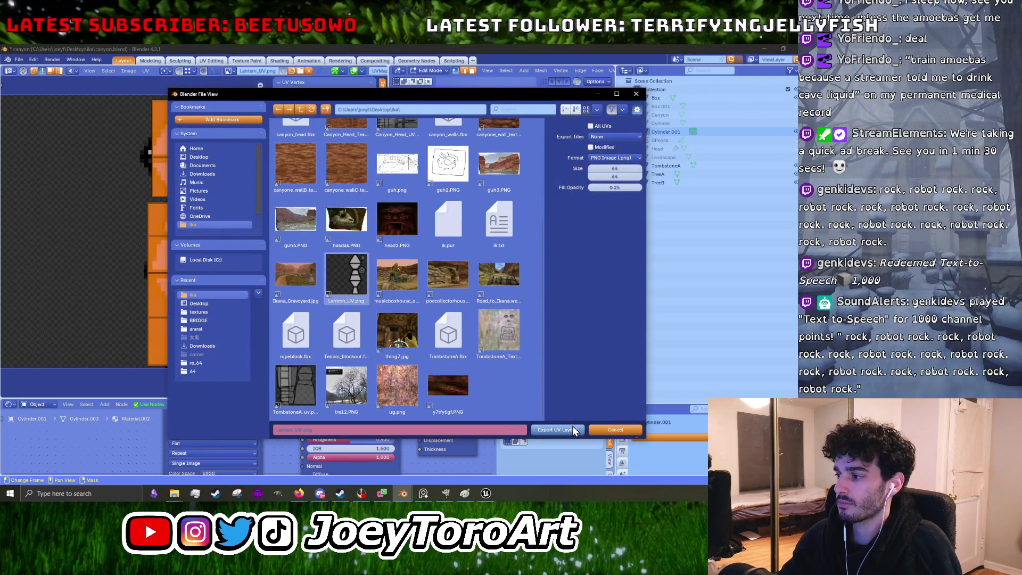
click(571, 428)
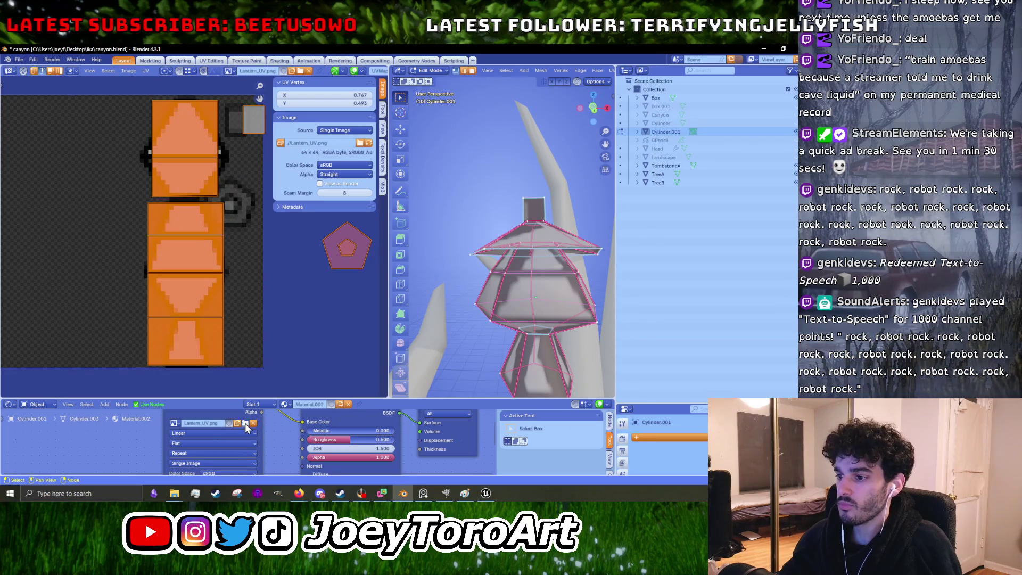
Step: Reload Lantern_UV.png in the image editor so the new boxed layout shows
click(247, 427)
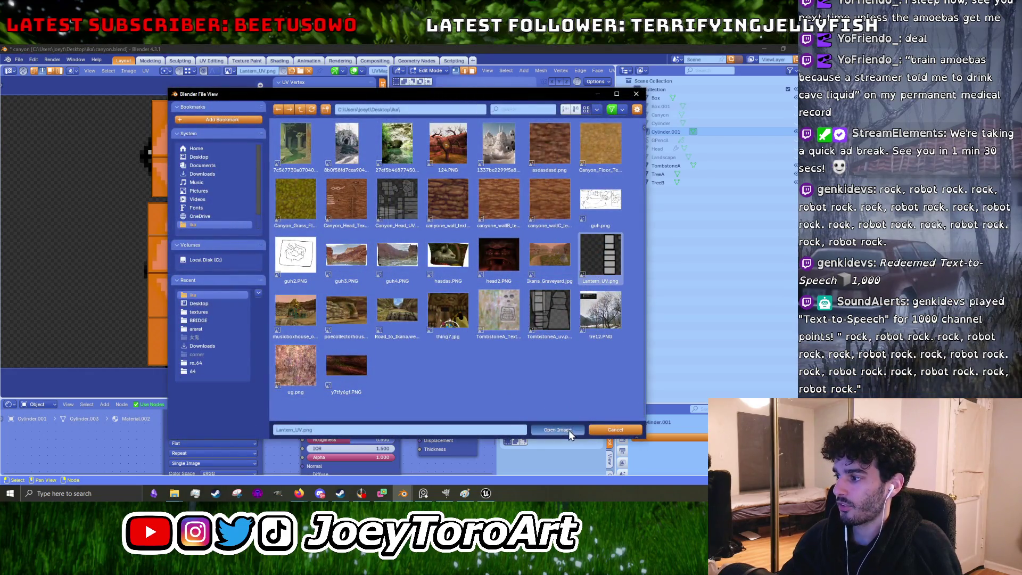
click(570, 434)
middle_drag(545, 288, 515, 279)
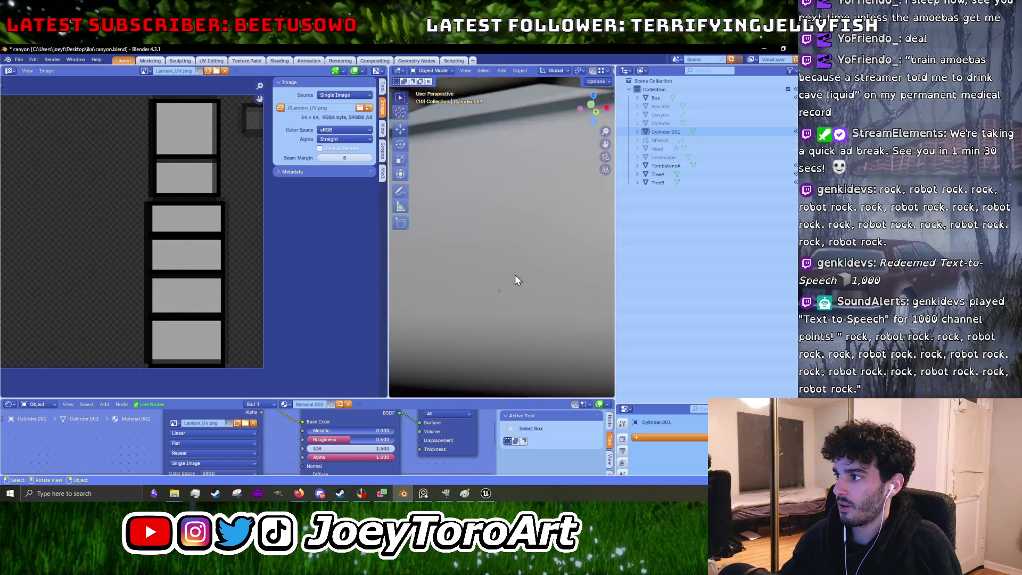
scroll(515, 274, down, 3)
scroll(511, 275, up, 1)
scroll(508, 274, down, 3)
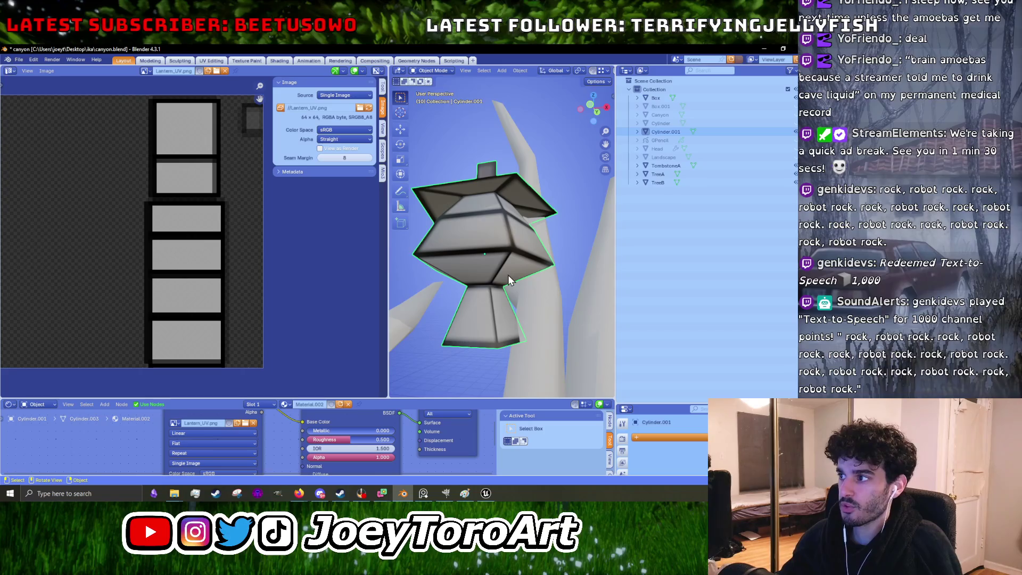
Step: Inspect the lantern in and out of Edit Mode, save the file, then switch over to GIMP
key(Tab)
scroll(477, 284, up, 3)
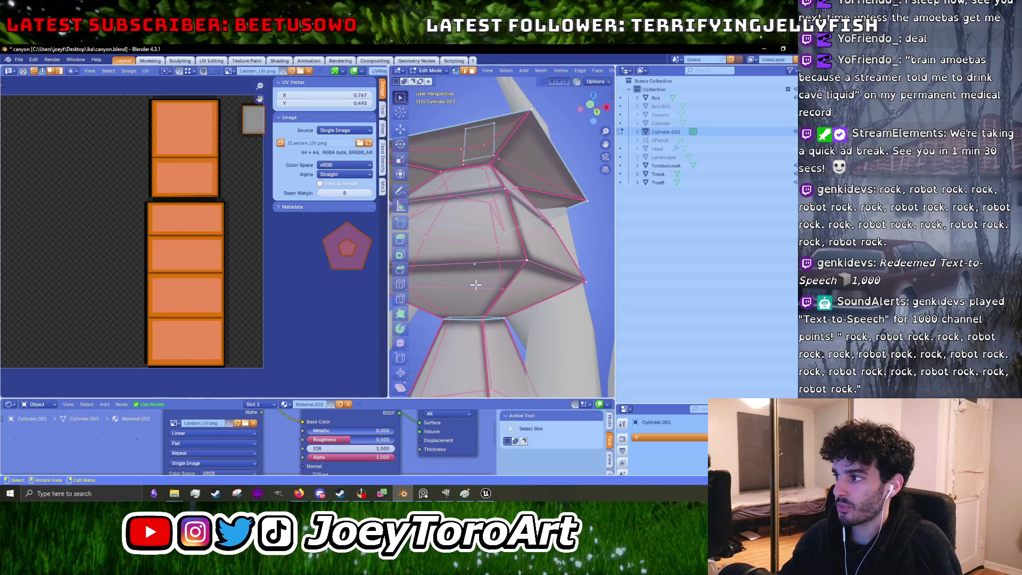
scroll(475, 285, down, 2)
key(Tab)
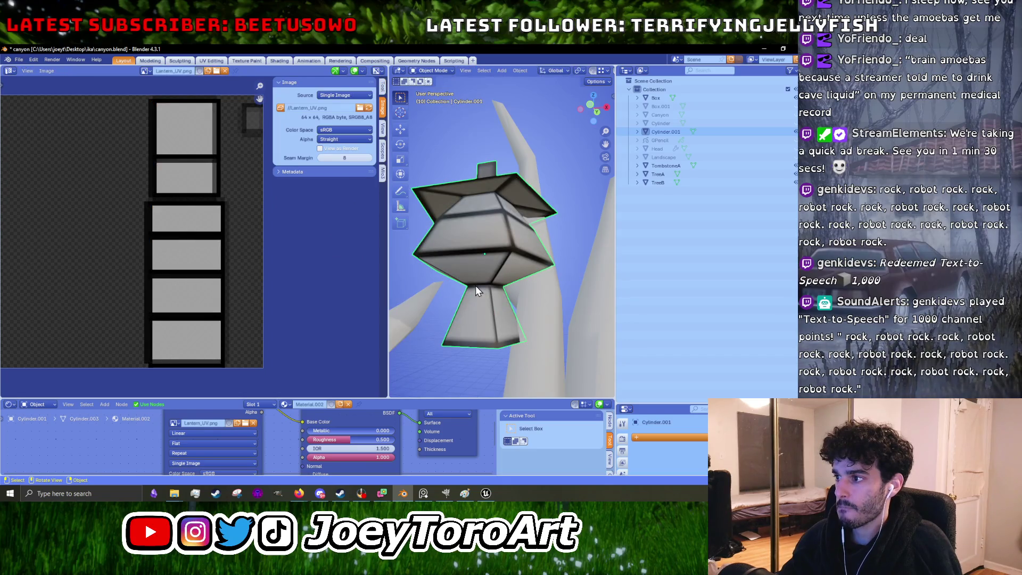
scroll(506, 329, down, 3)
mouse_move(506, 330)
middle_down()
mouse_move(562, 239)
mouse_move(508, 297)
middle_up()
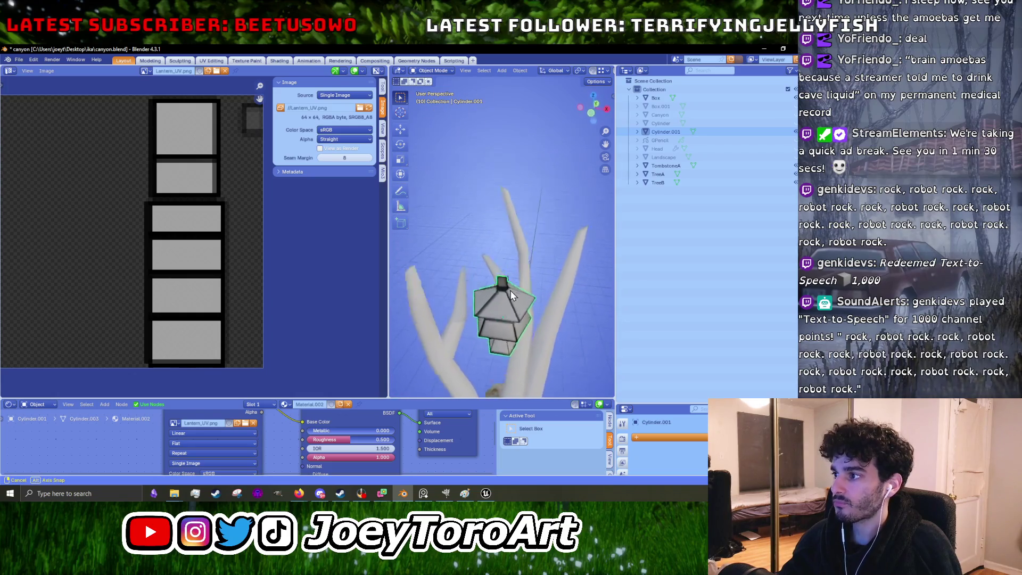
scroll(507, 296, up, 4)
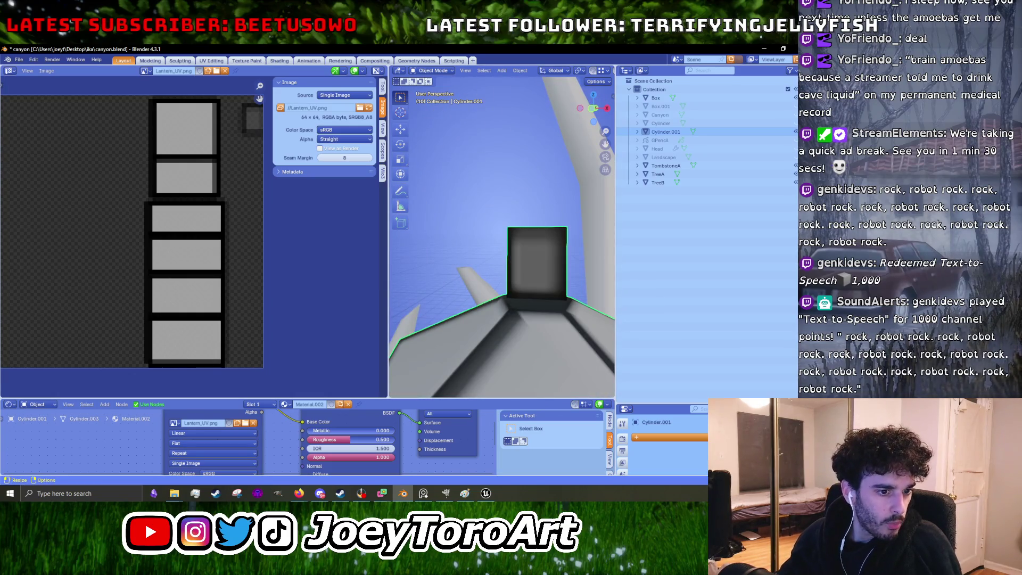
key(ctrl+s)
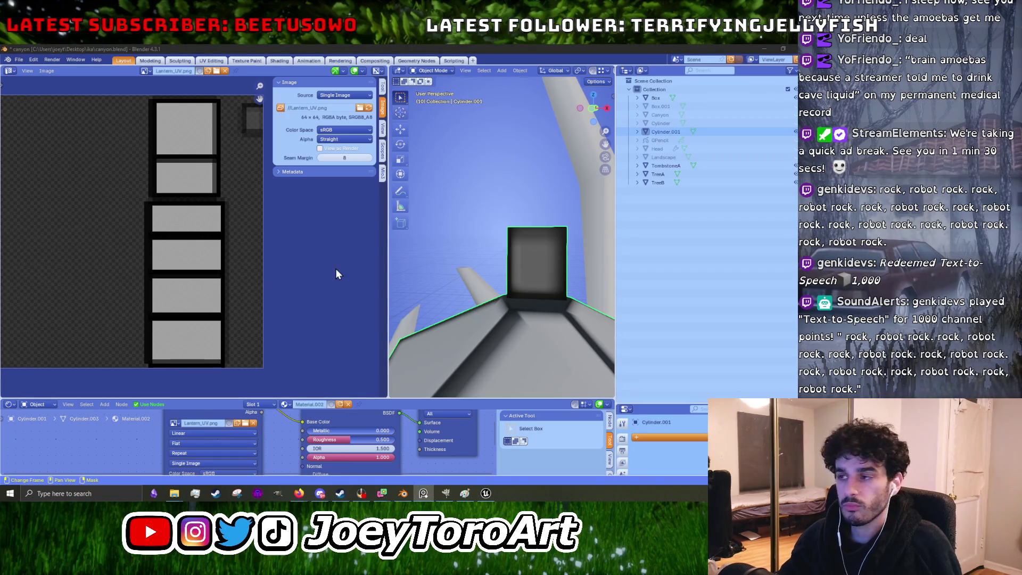
scroll(527, 272, down, 5)
middle_drag(526, 283, 520, 296)
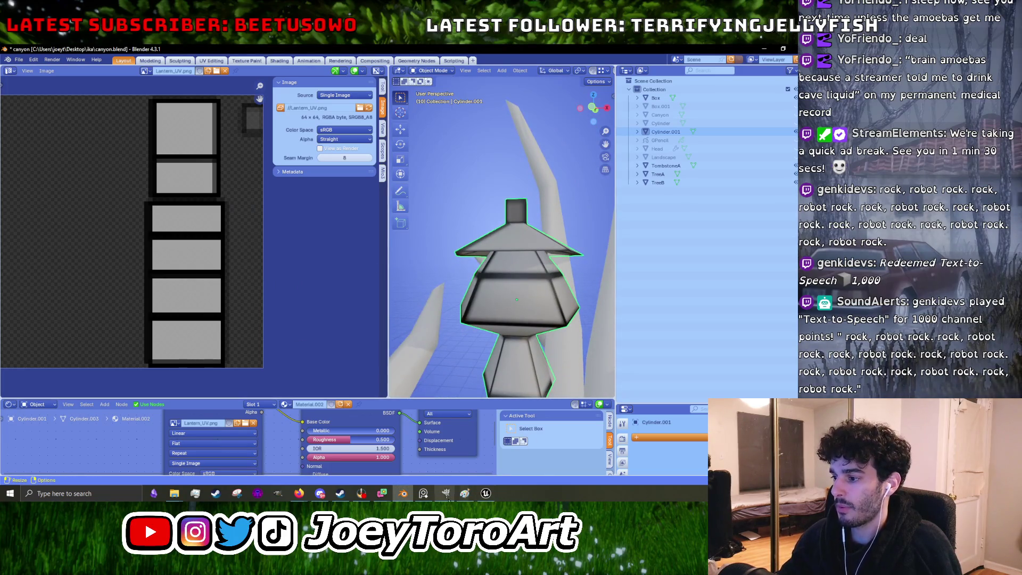
key(alt+Tab)
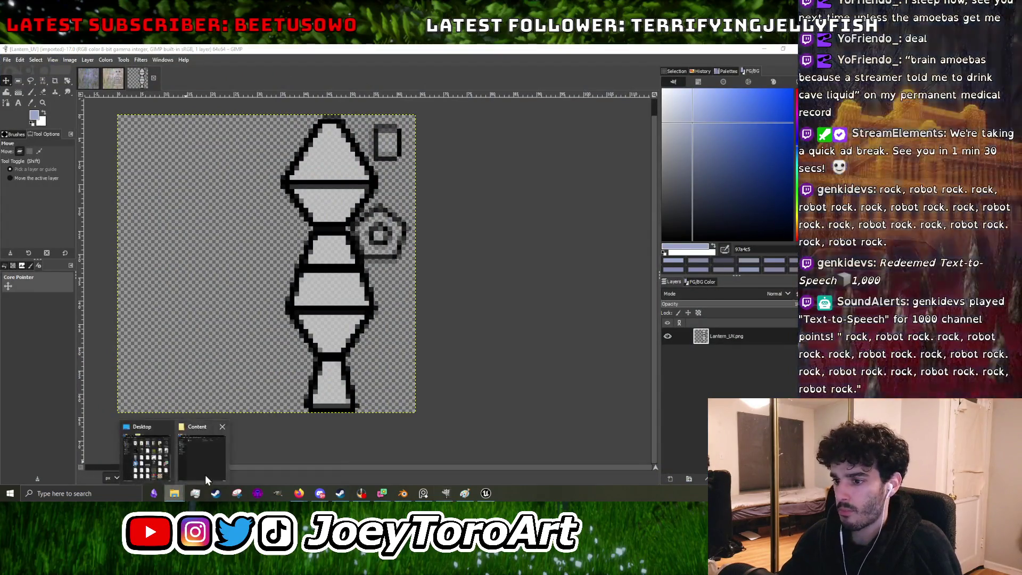
Step: In Explorer go to Desktop > ika, open Lantern_UV with GIMP, and minimize Explorer
mouse_move(174, 493)
click(205, 476)
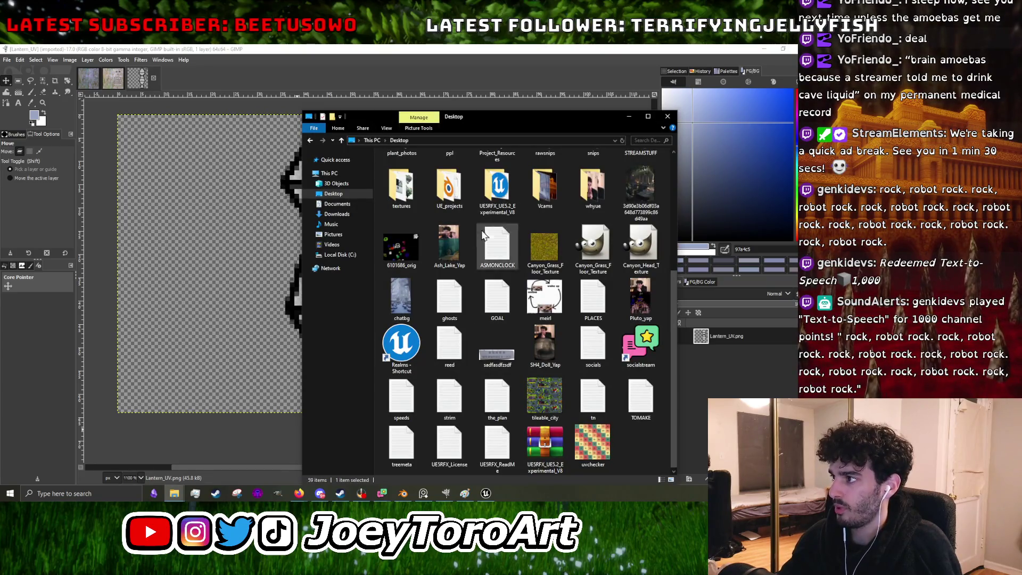
scroll(503, 372, up, 2)
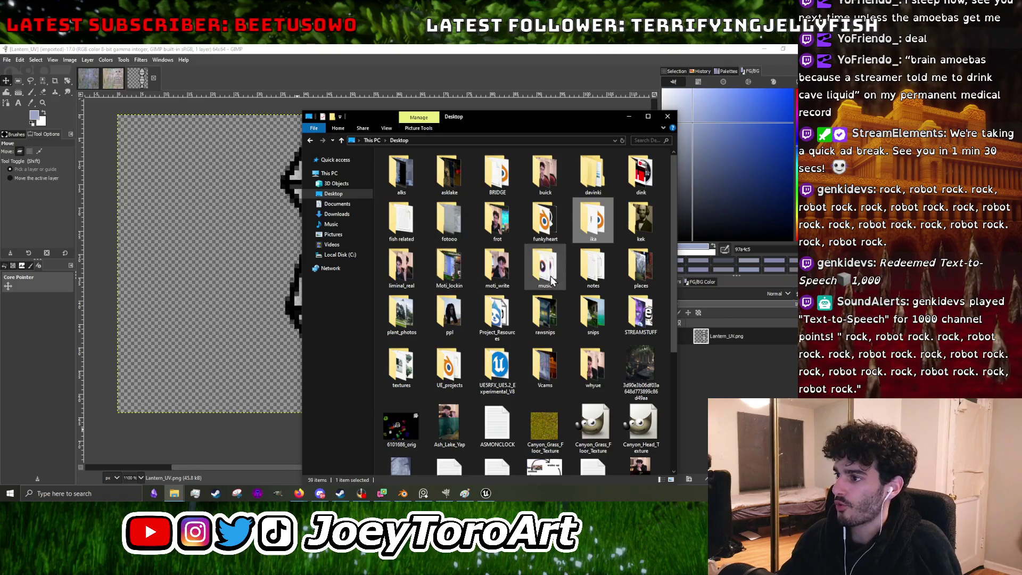
click(496, 367)
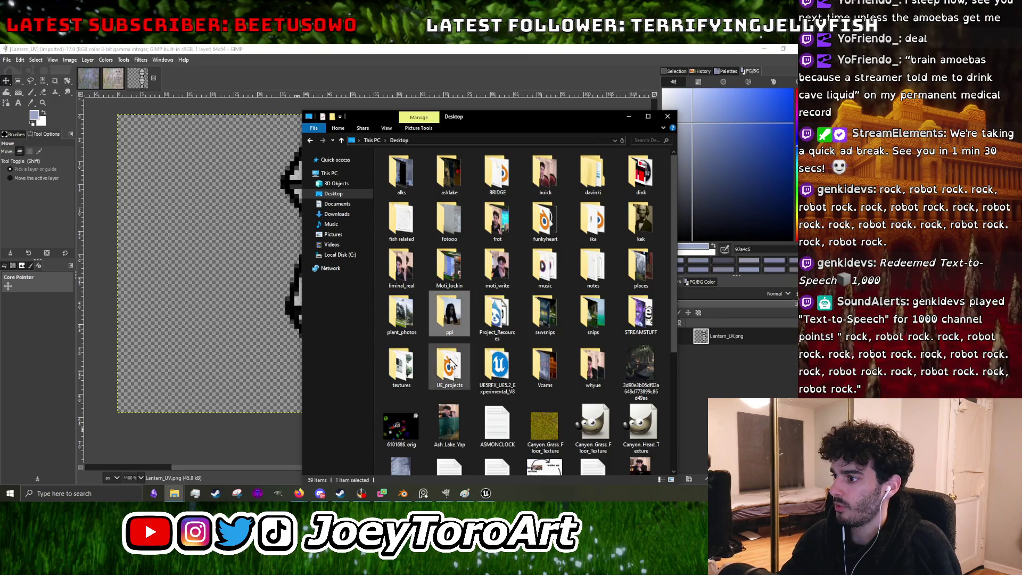
scroll(501, 321, down, 5)
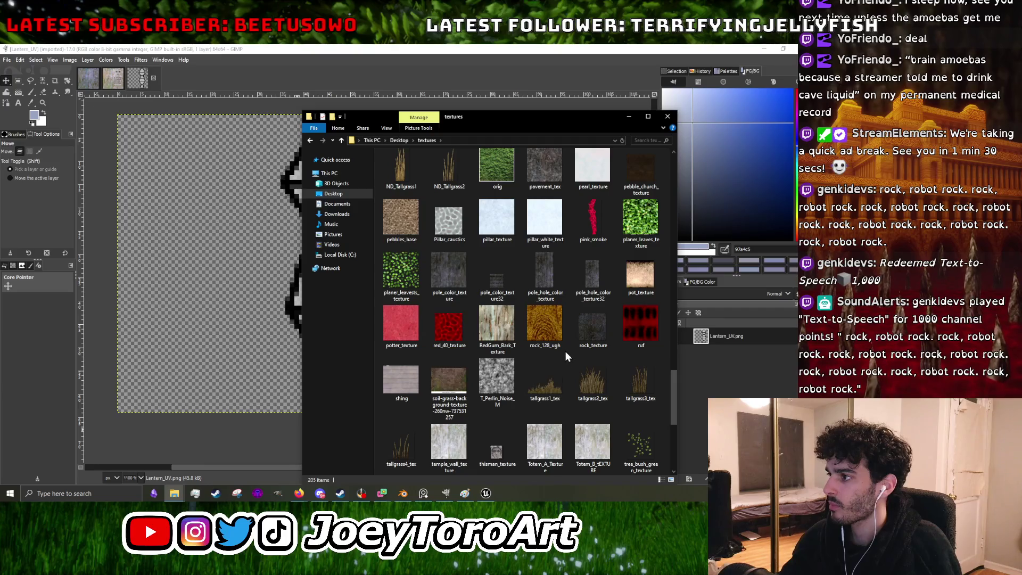
scroll(565, 351, up, 5)
click(333, 194)
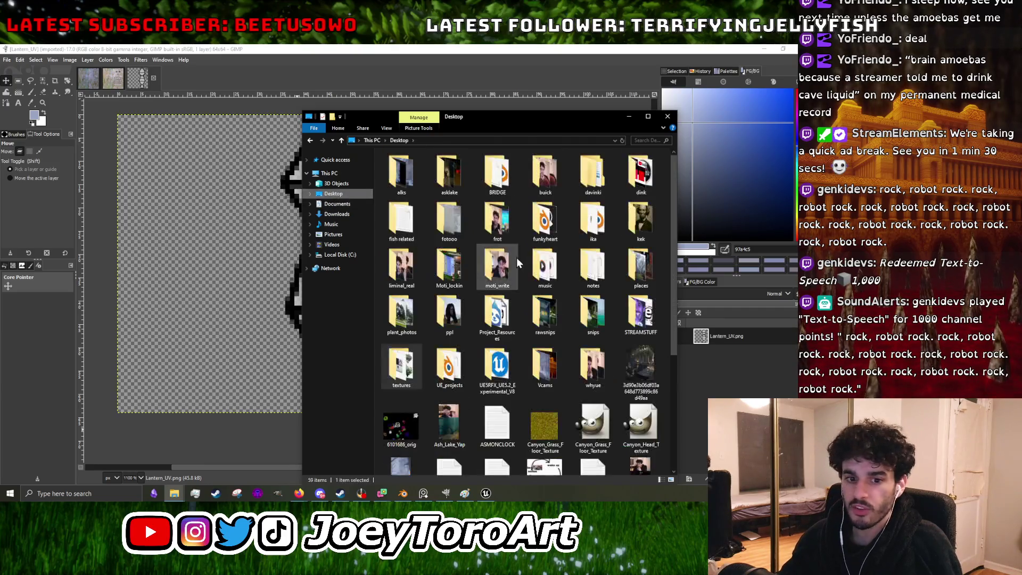
double_click(591, 231)
scroll(559, 264, down, 2)
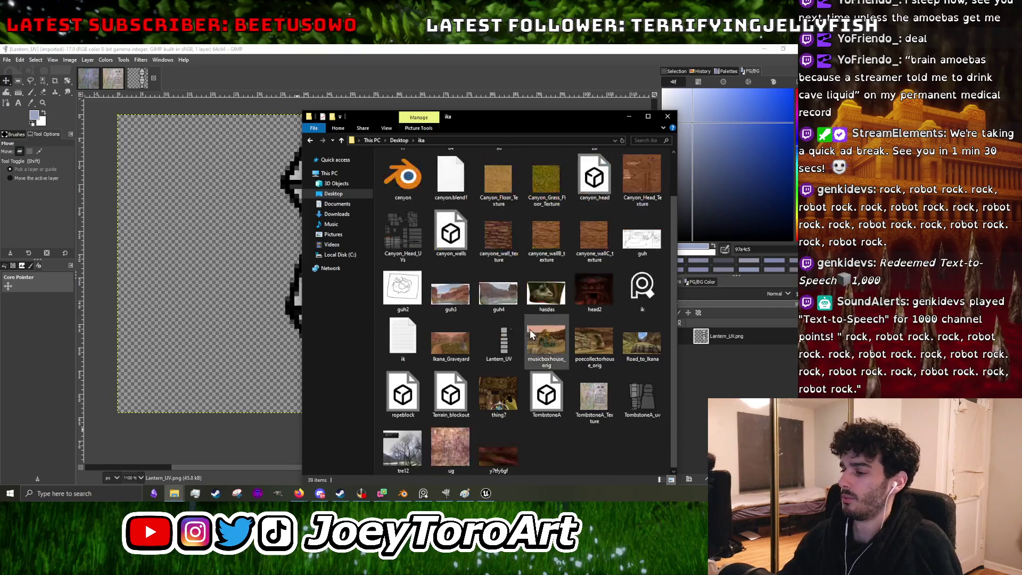
right_click(498, 324)
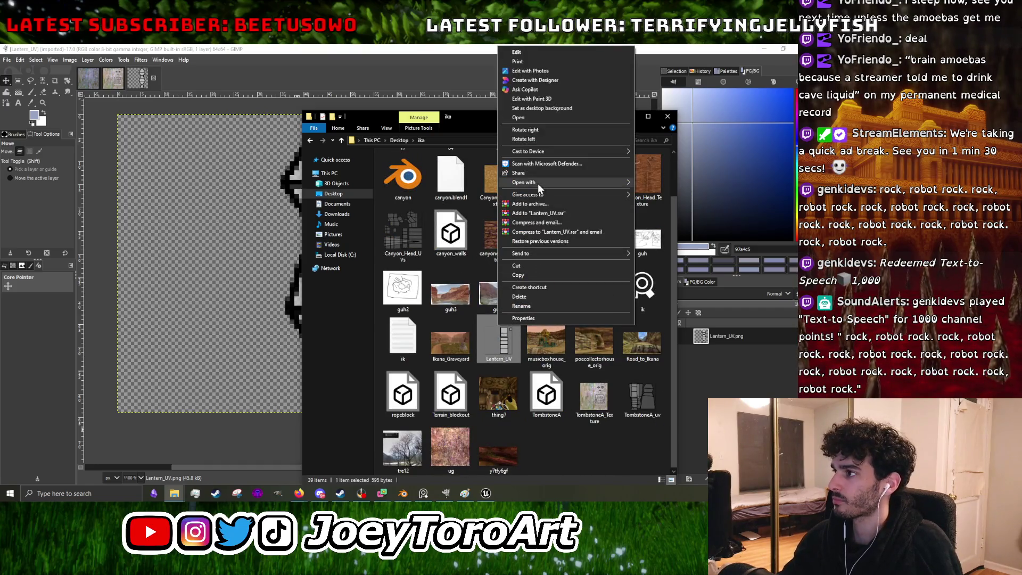
mouse_move(524, 182)
click(663, 197)
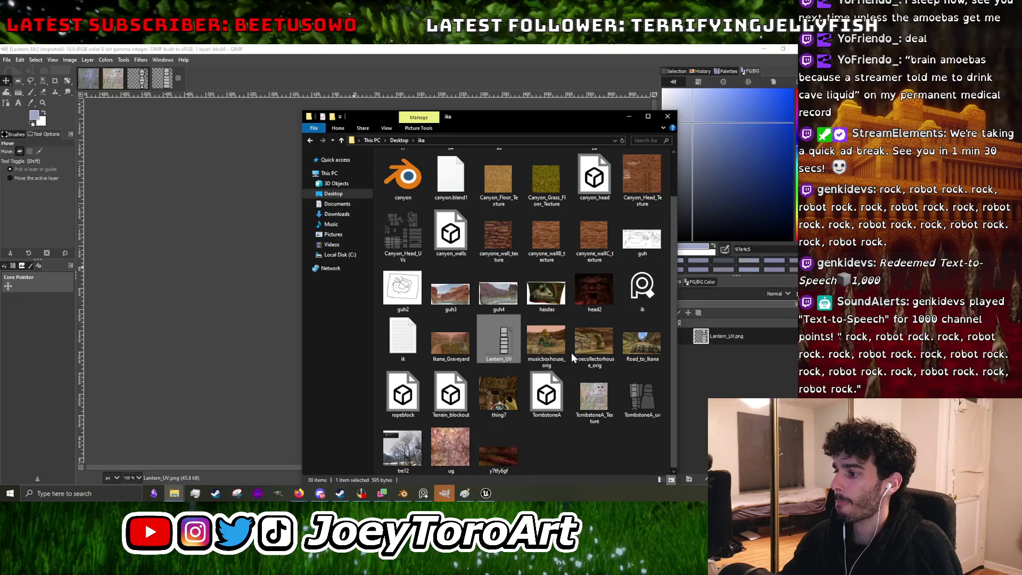
click(629, 116)
ctrl+scroll(371, 254, up, 2)
ctrl+scroll(371, 254, up, 2)
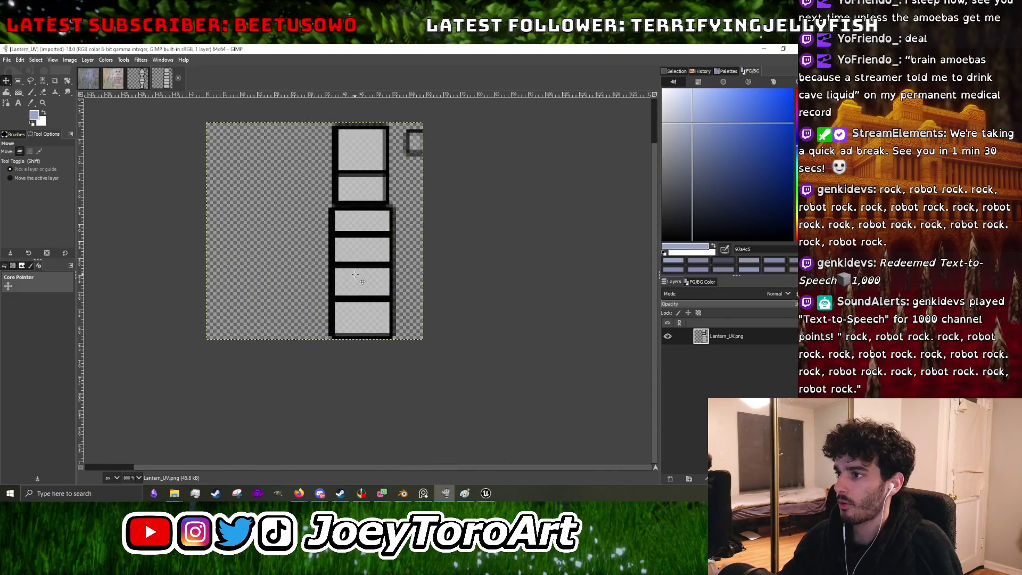
ctrl+scroll(371, 254, up, 2)
ctrl+scroll(372, 255, up, 1)
Step: With the paintbrush active, create a new layer named 'trans' and set opacity to 100
click(31, 91)
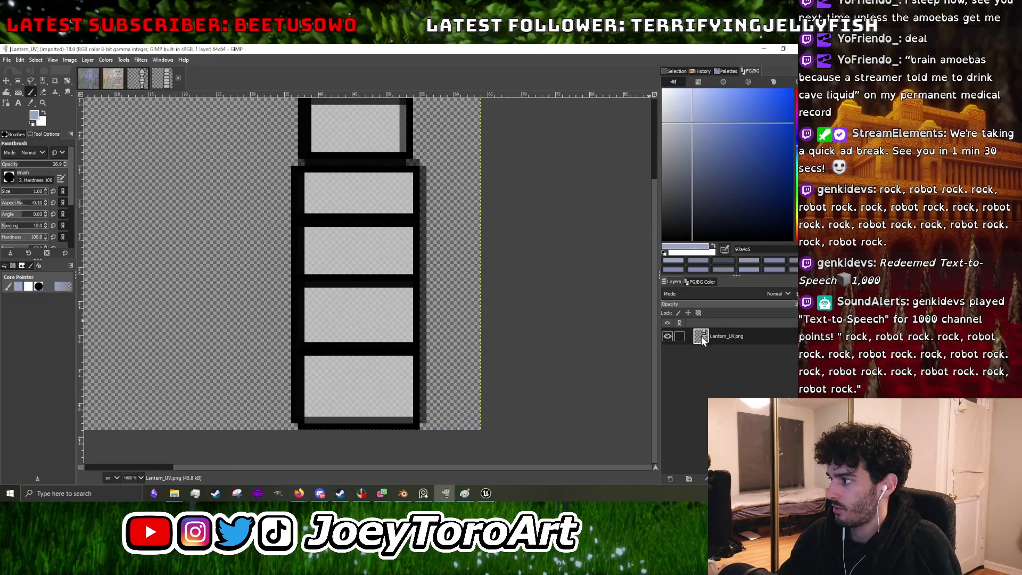
key(shift+ctrl+n)
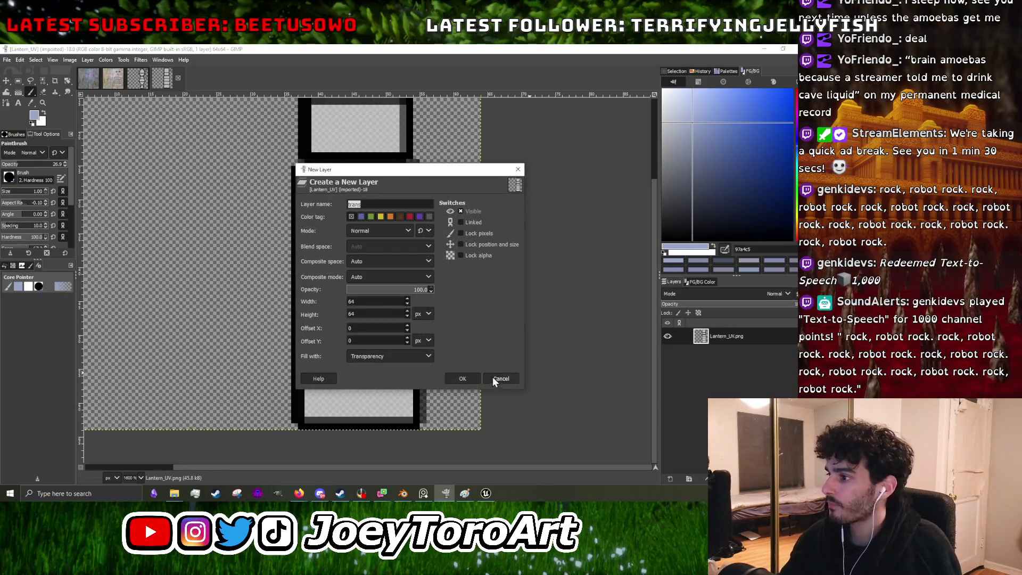
click(471, 380)
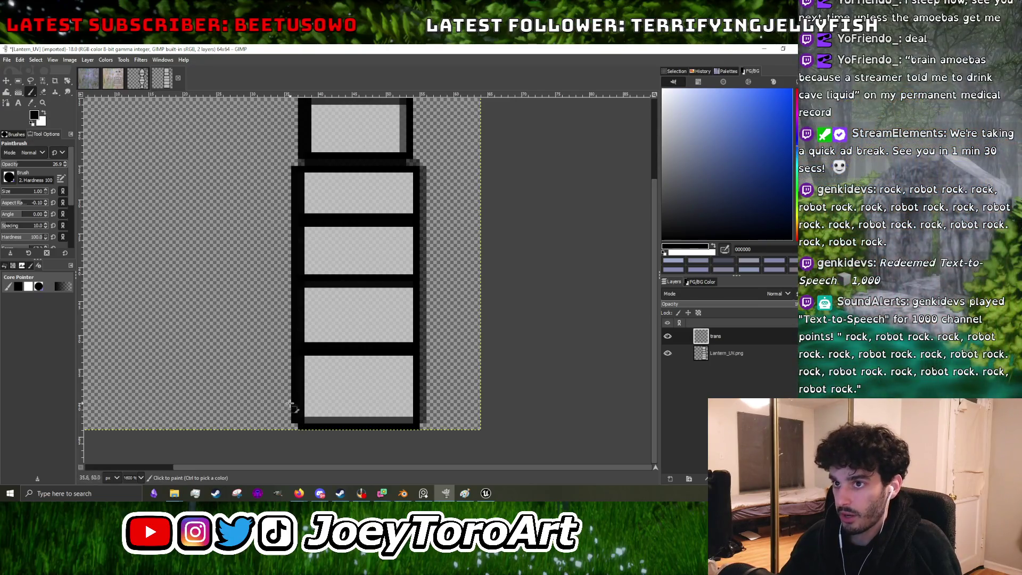
drag(34, 165, 291, 352)
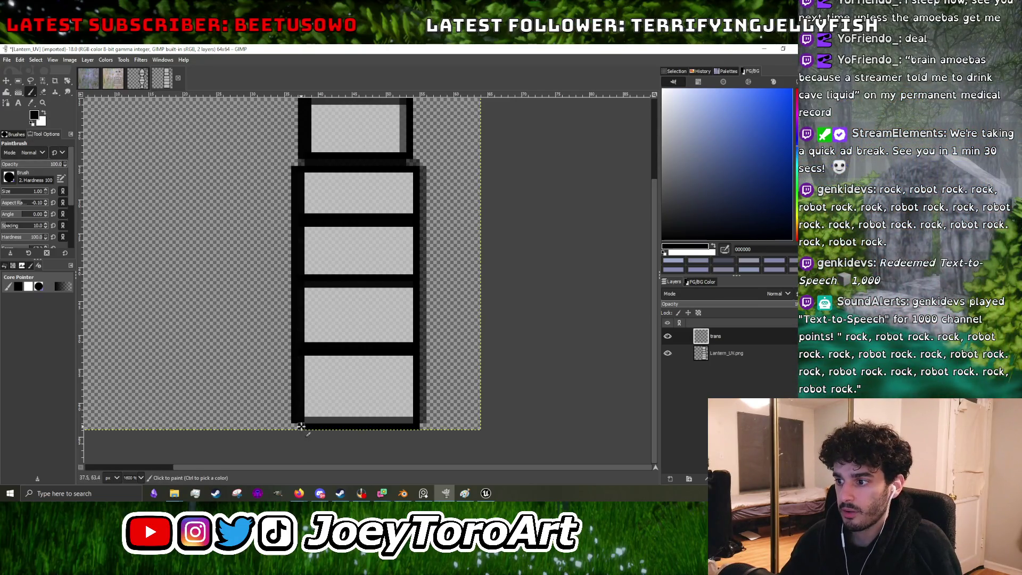
Step: Trace solid black lines along the lantern's left and right edges, then show only the trans layer
shift+click(298, 170)
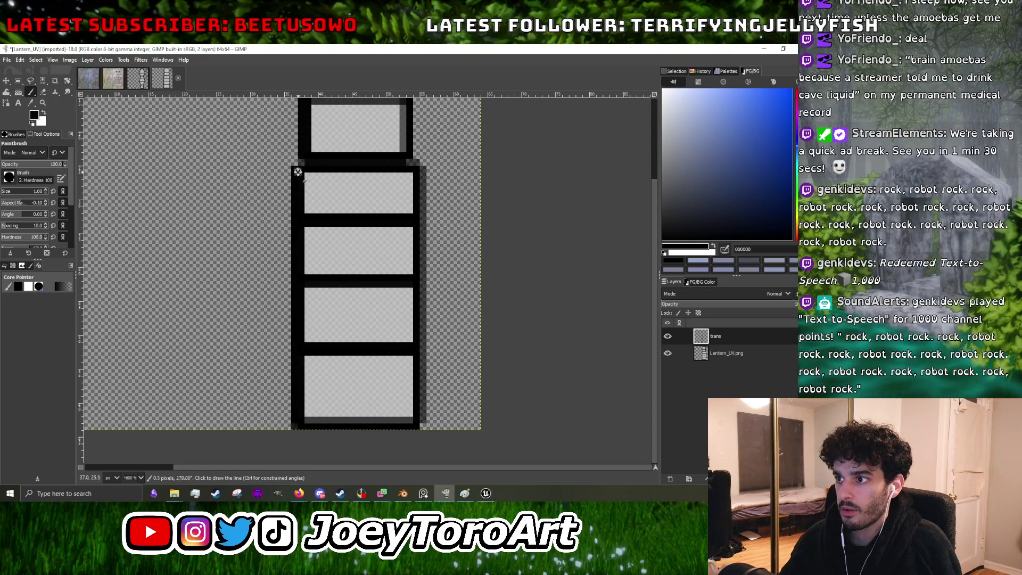
click(418, 170)
shift+click(420, 428)
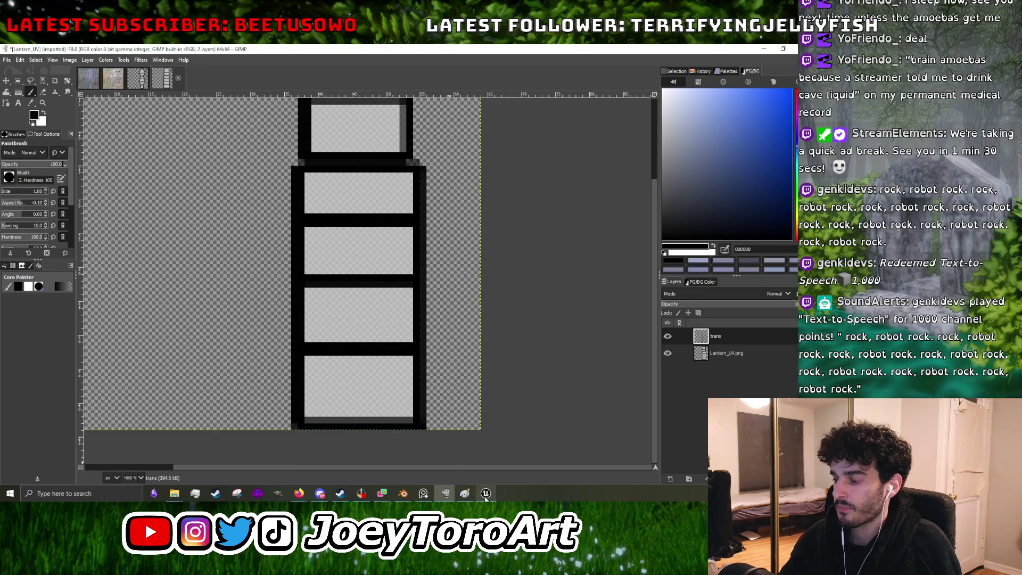
mouse_move(446, 492)
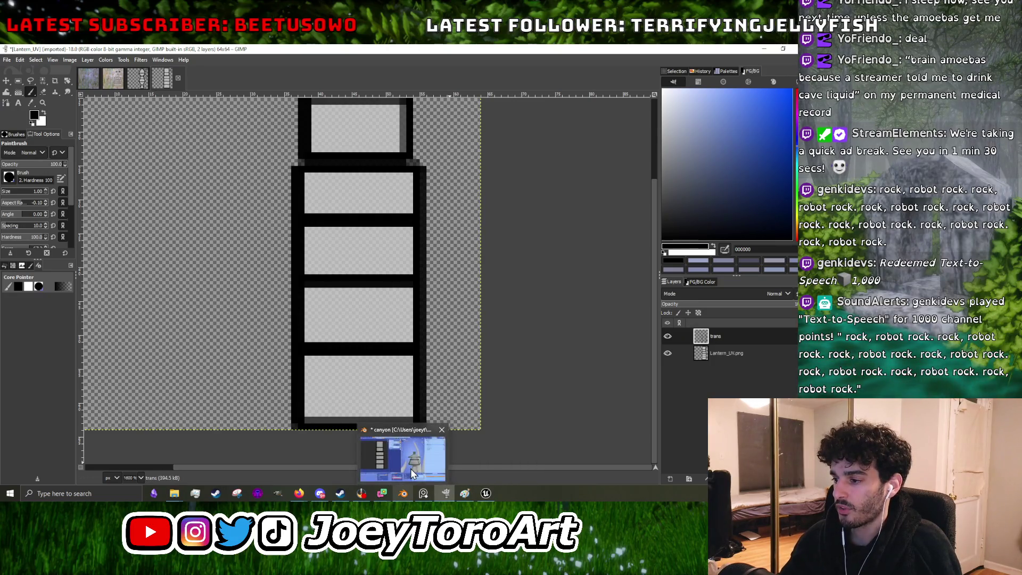
click(411, 470)
click(445, 493)
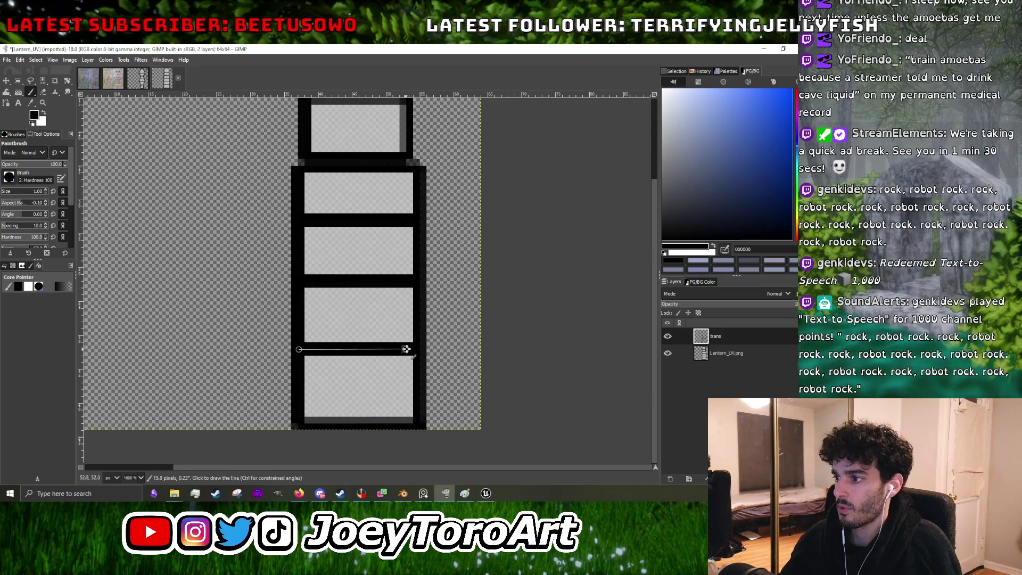
click(668, 336)
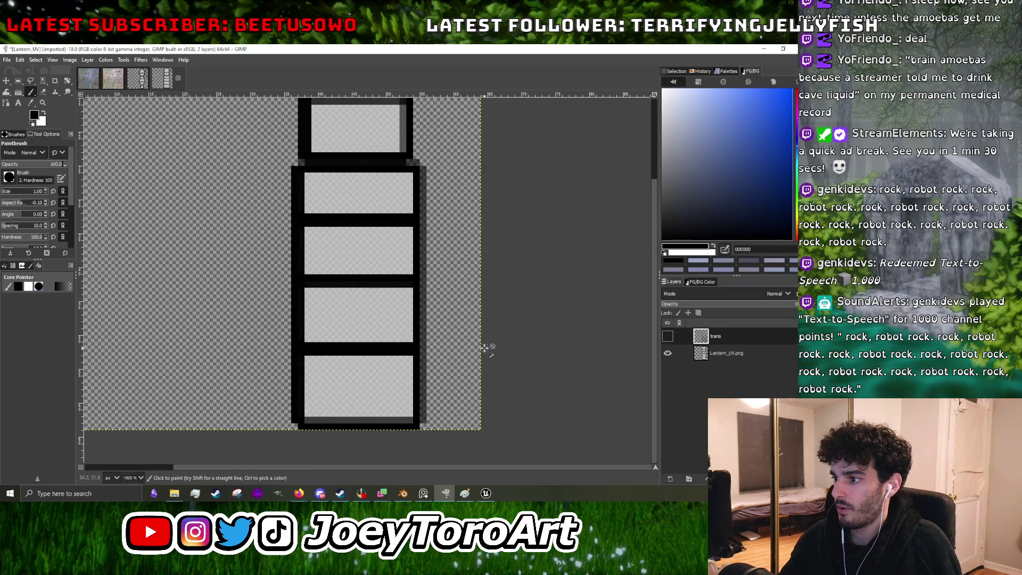
shift+click(667, 336)
ctrl+scroll(402, 237, up, 1)
ctrl+scroll(401, 237, down, 1)
ctrl+scroll(405, 257, up, 1)
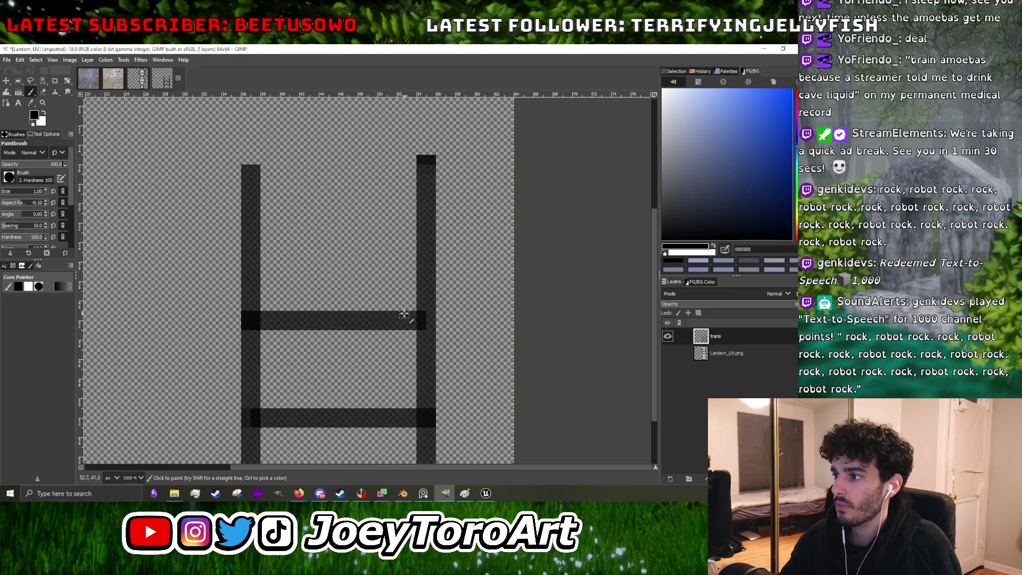
Step: Paint the lantern's side frame bars with curled tops on the right and left
mouse_move(415, 313)
mouse_down()
mouse_move(410, 216)
mouse_move(413, 304)
mouse_up()
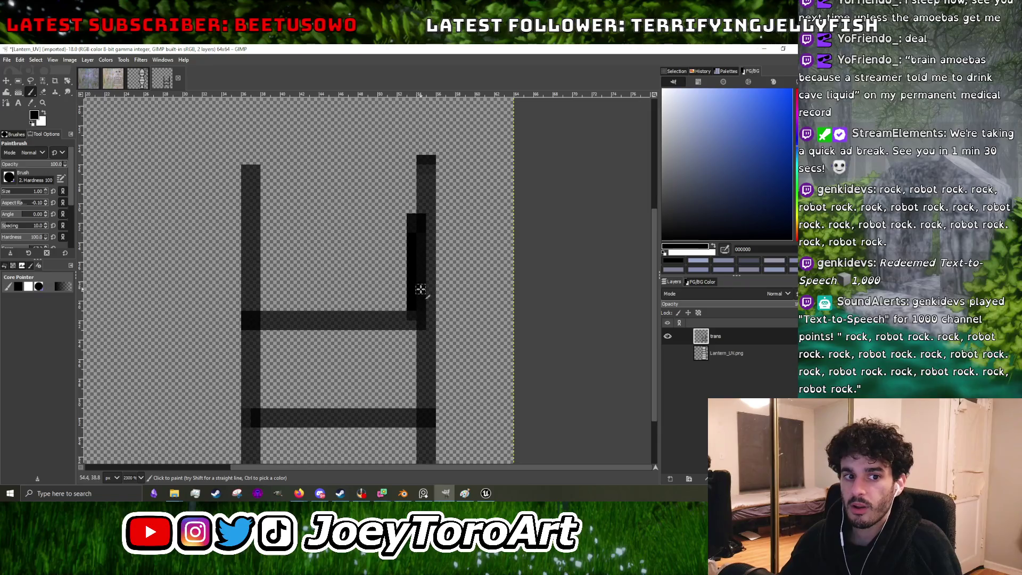
mouse_move(413, 218)
mouse_down()
mouse_move(390, 214)
mouse_move(380, 231)
mouse_up()
mouse_move(260, 315)
mouse_down()
mouse_move(259, 256)
mouse_move(258, 312)
mouse_up()
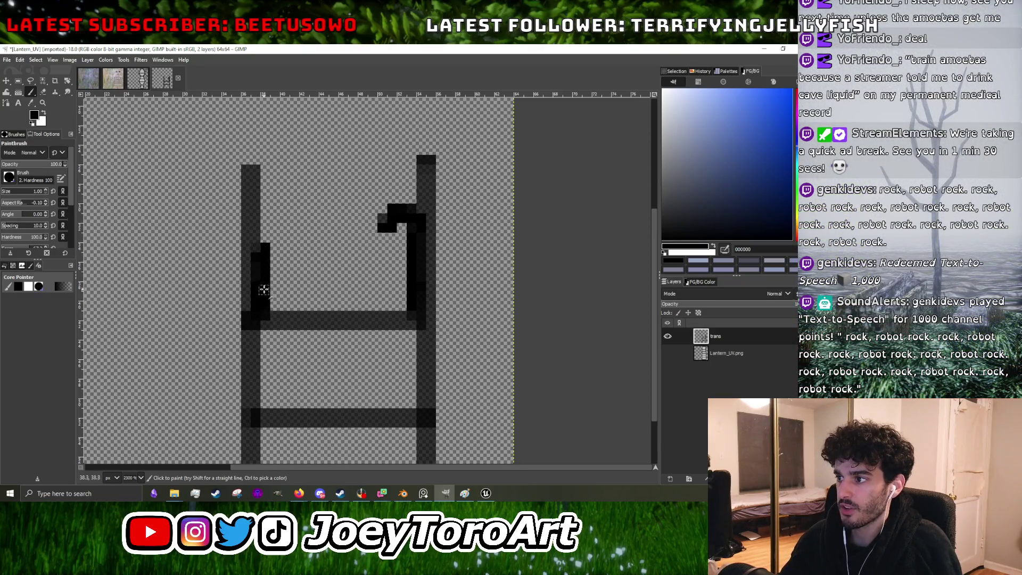
drag(263, 261, 260, 244)
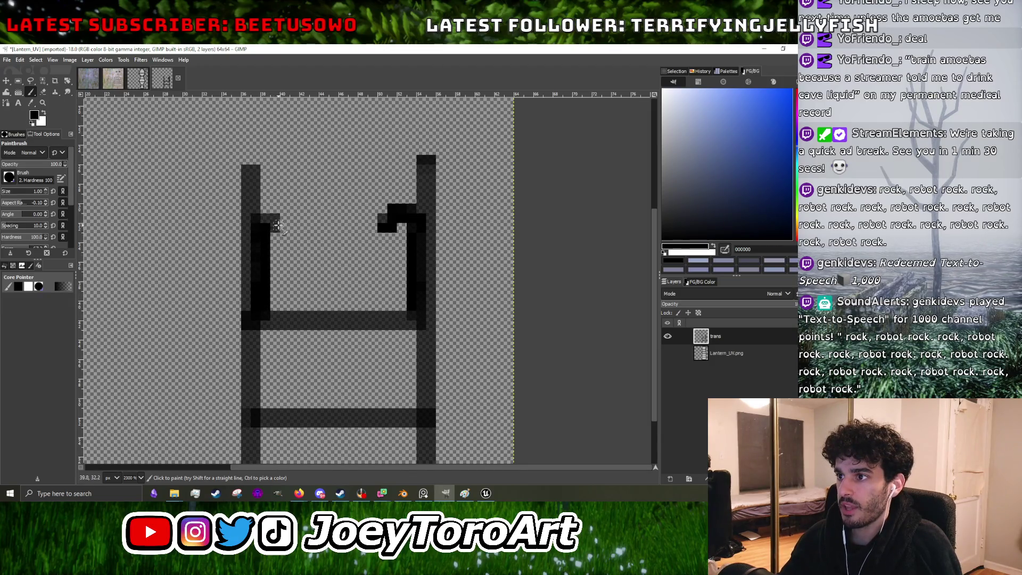
drag(263, 217, 290, 219)
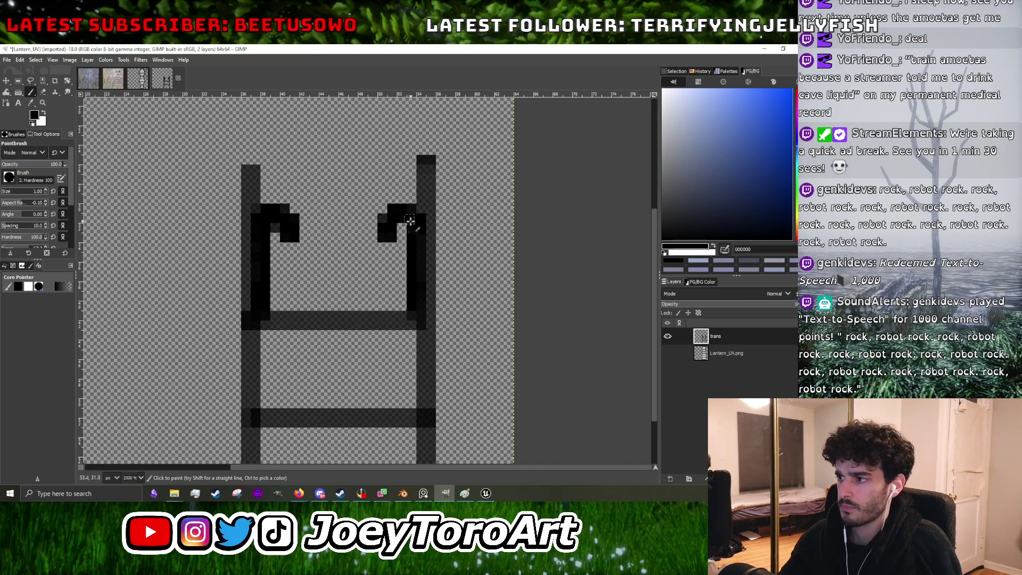
Step: Paint the lower bar, dark blocks below the mouth and three bars near the lantern bottom
mouse_move(417, 307)
mouse_down()
mouse_move(287, 313)
mouse_move(304, 321)
mouse_up()
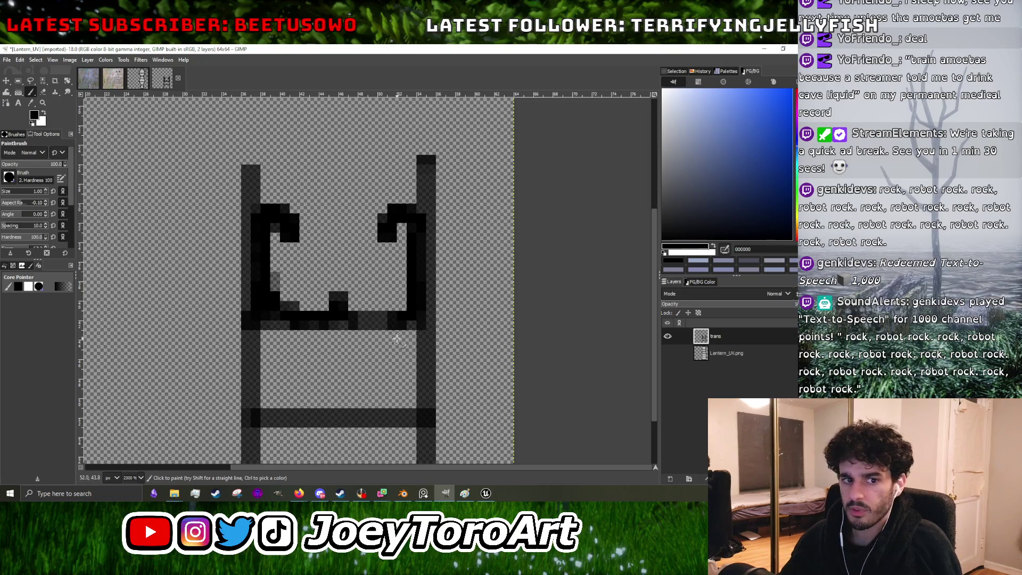
drag(409, 302, 367, 324)
ctrl+scroll(404, 304, down, 1)
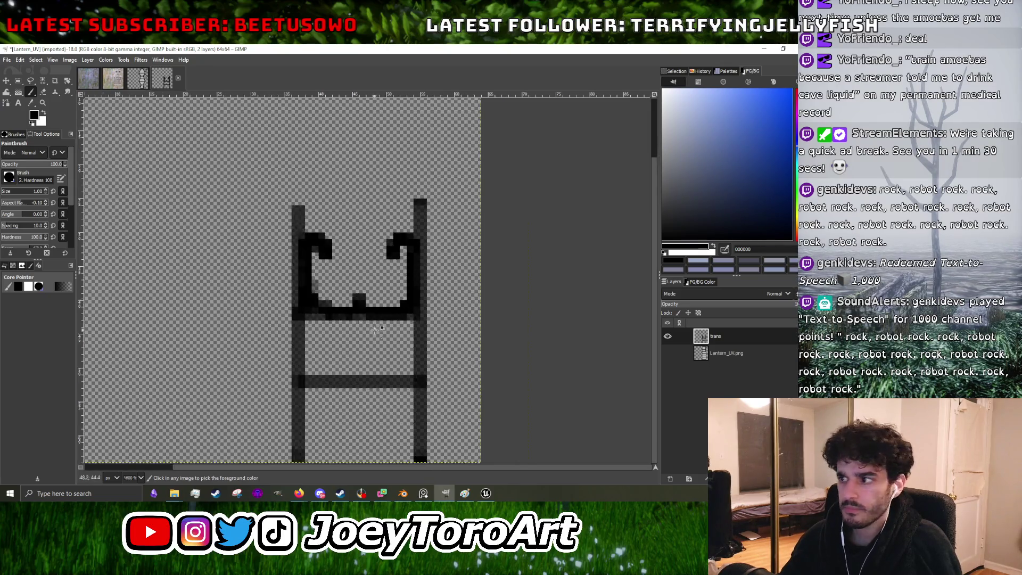
ctrl+scroll(376, 326, up, 1)
drag(275, 327, 429, 330)
drag(288, 353, 400, 357)
drag(297, 373, 399, 378)
ctrl+scroll(365, 371, down, 1)
ctrl+scroll(361, 404, up, 1)
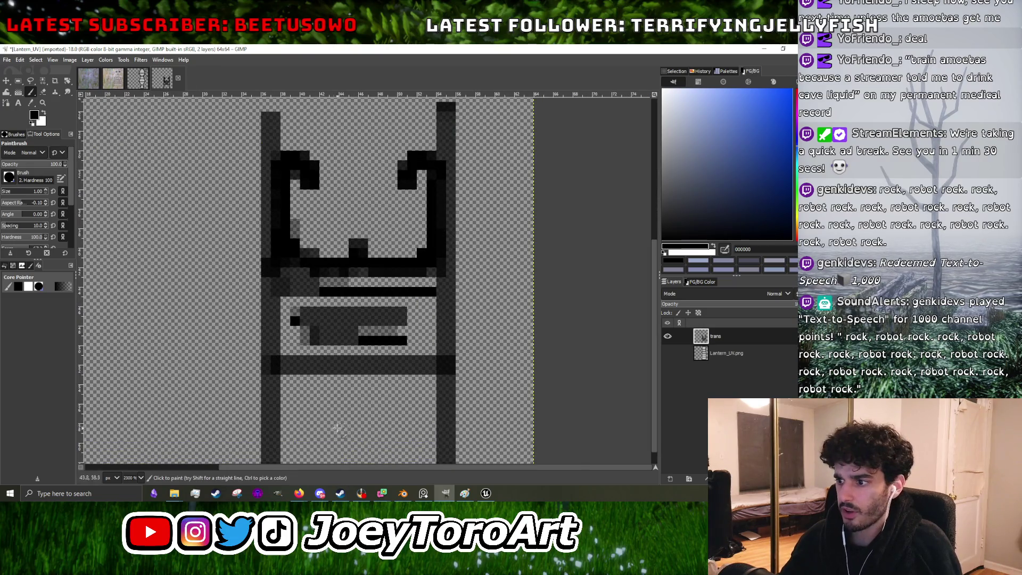
drag(275, 397, 432, 400)
drag(277, 429, 443, 429)
drag(276, 446, 396, 446)
ctrl+scroll(354, 379, down, 2)
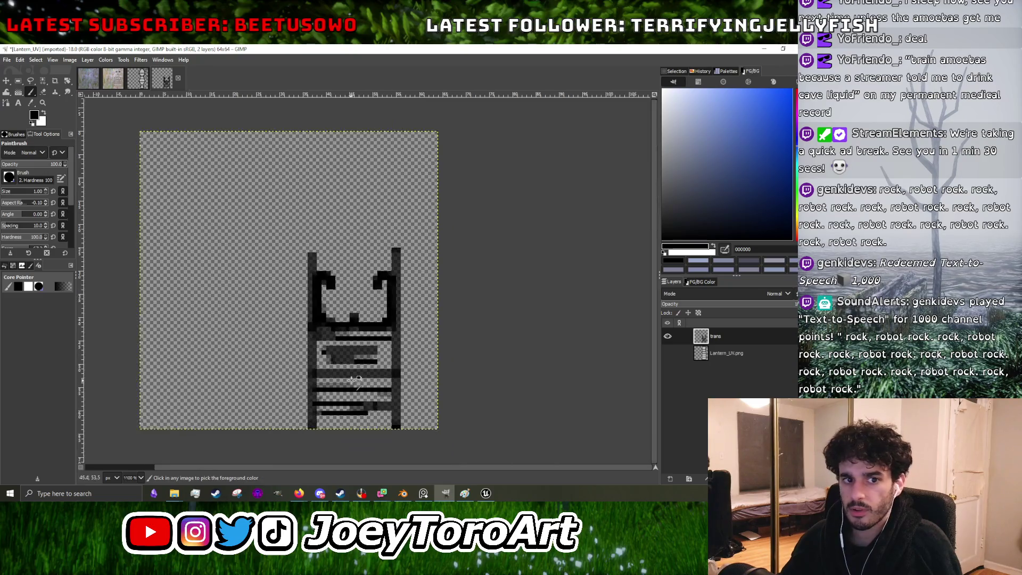
ctrl+scroll(351, 380, up, 2)
Step: Check against the UV layout layer, draw the peaked black outline on top, then go to File
click(668, 353)
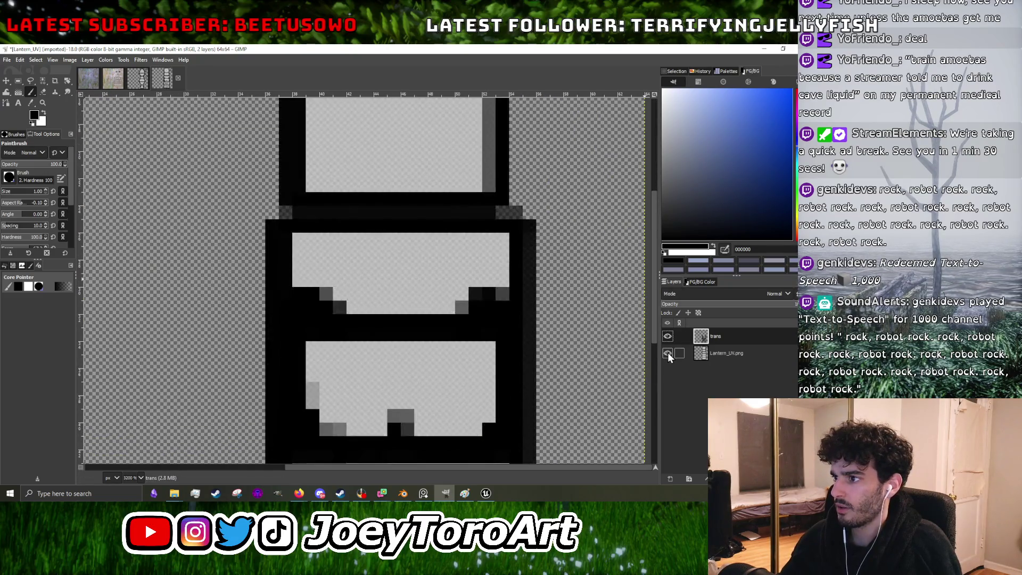
scroll(385, 239, down, 3)
ctrl+scroll(384, 239, down, 4)
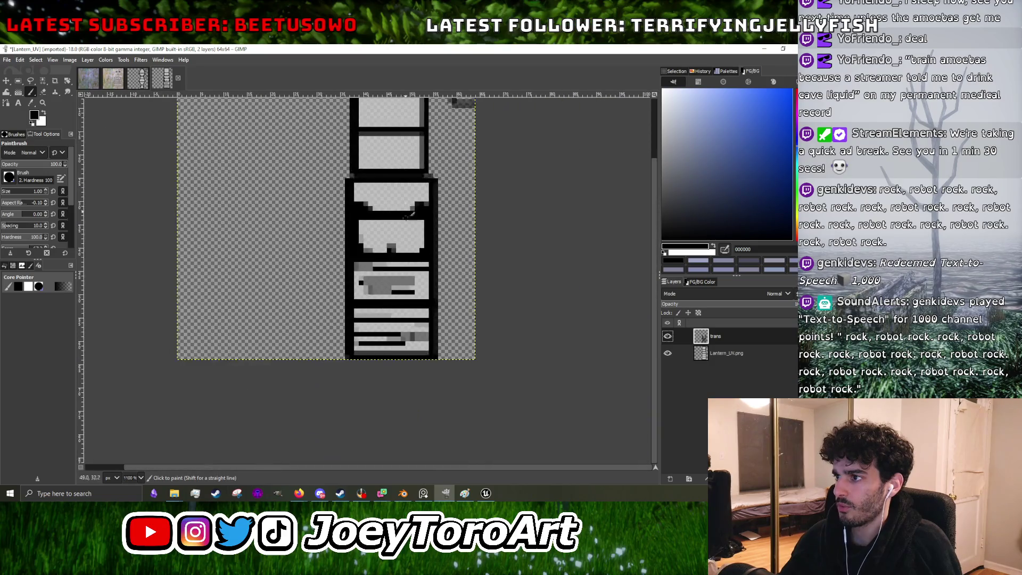
ctrl+scroll(385, 215, up, 3)
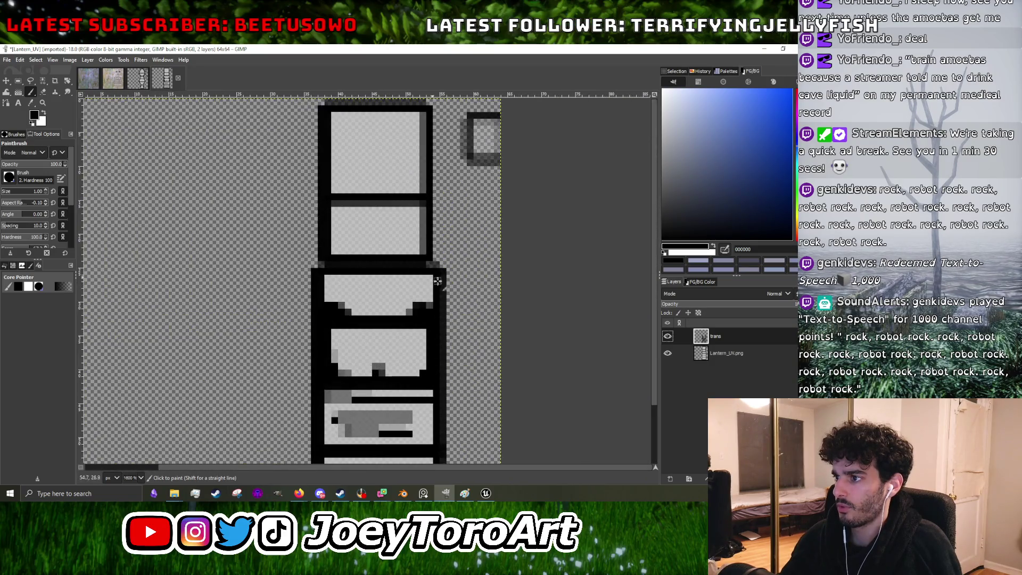
click(667, 353)
ctrl+scroll(370, 278, up, 1)
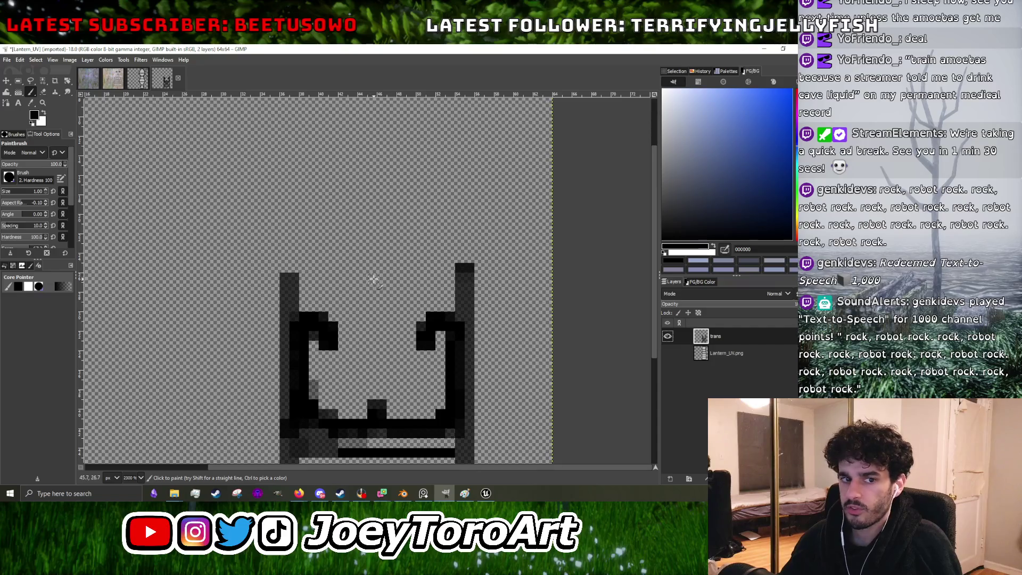
mouse_move(297, 271)
mouse_down()
mouse_move(373, 298)
mouse_move(409, 285)
mouse_move(309, 274)
mouse_up()
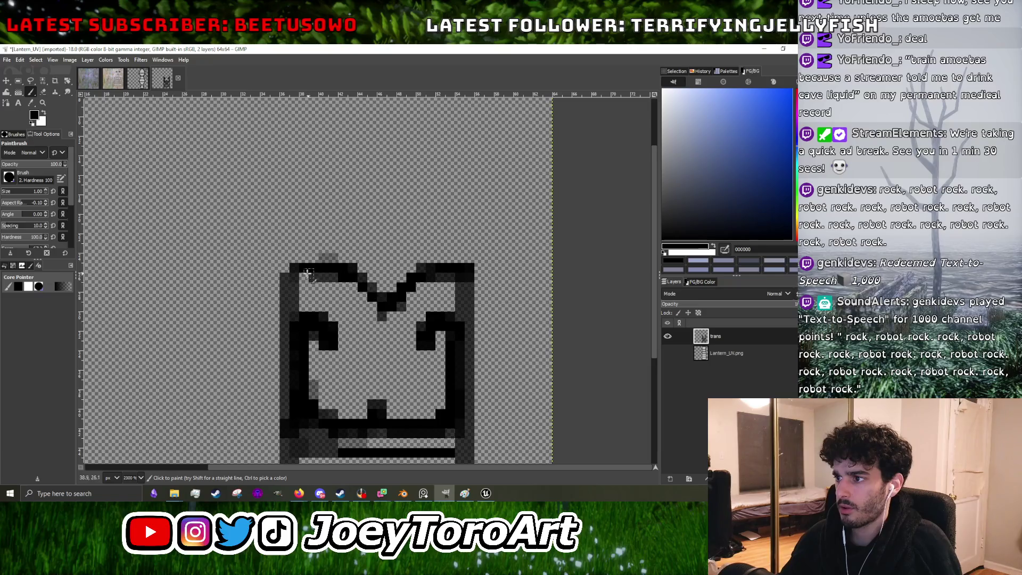
click(6, 59)
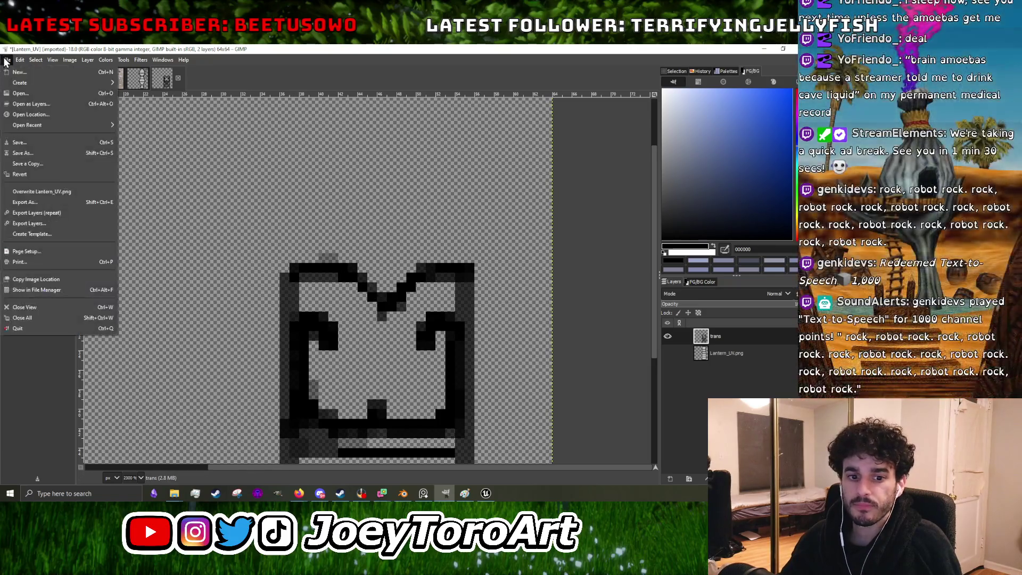
Step: Export the image as Lantern_Texture.png with default PNG options and return to Blender
click(32, 203)
scroll(301, 288, down, 2)
scroll(300, 288, down, 2)
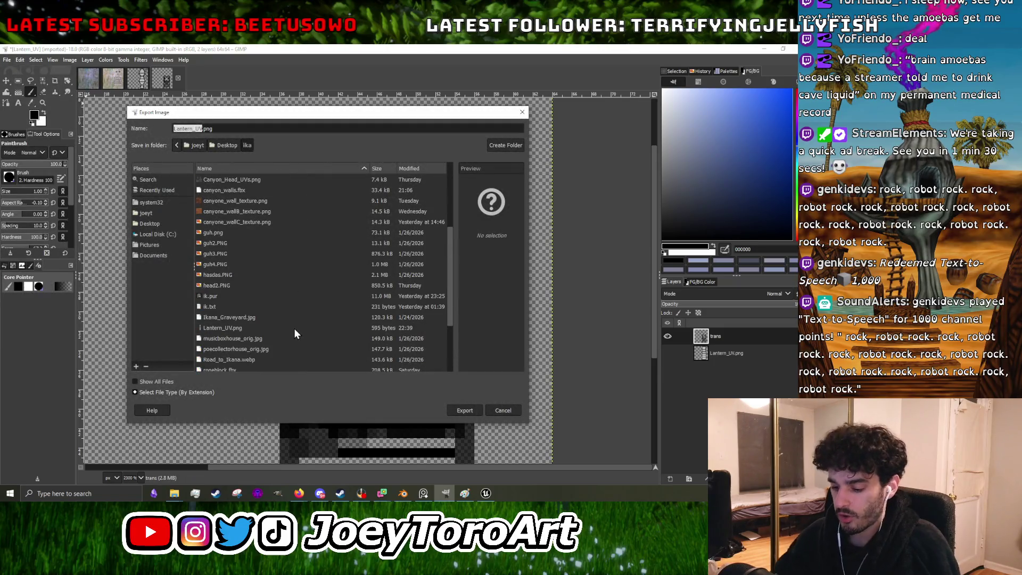
text(Lantrer)
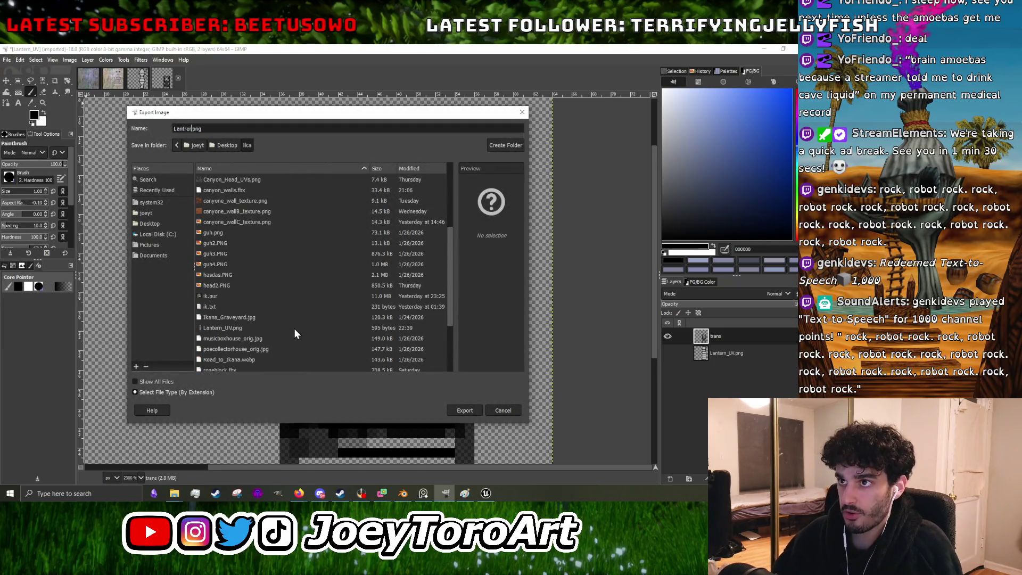
text(Lan)
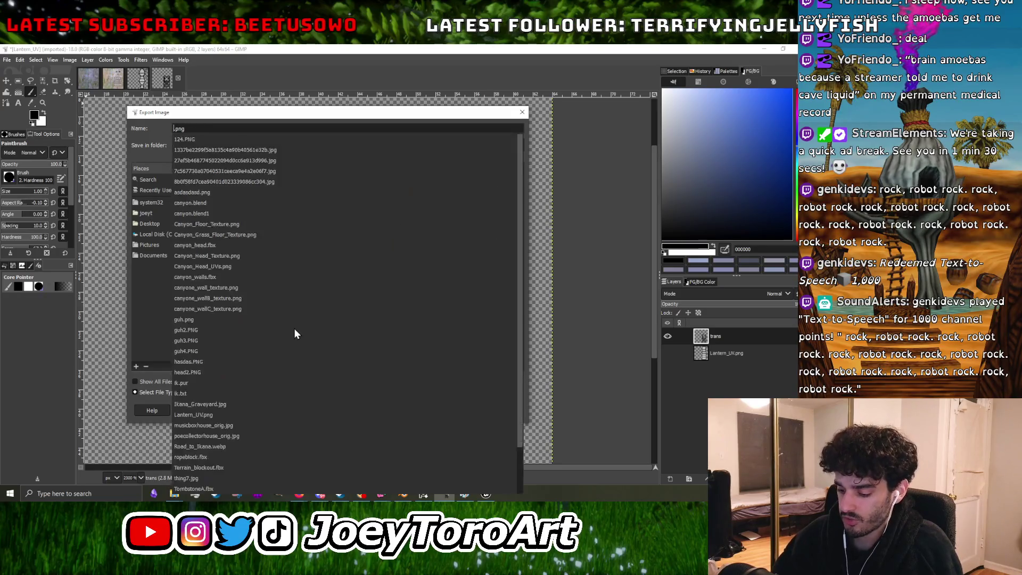
text(tern_Textu)
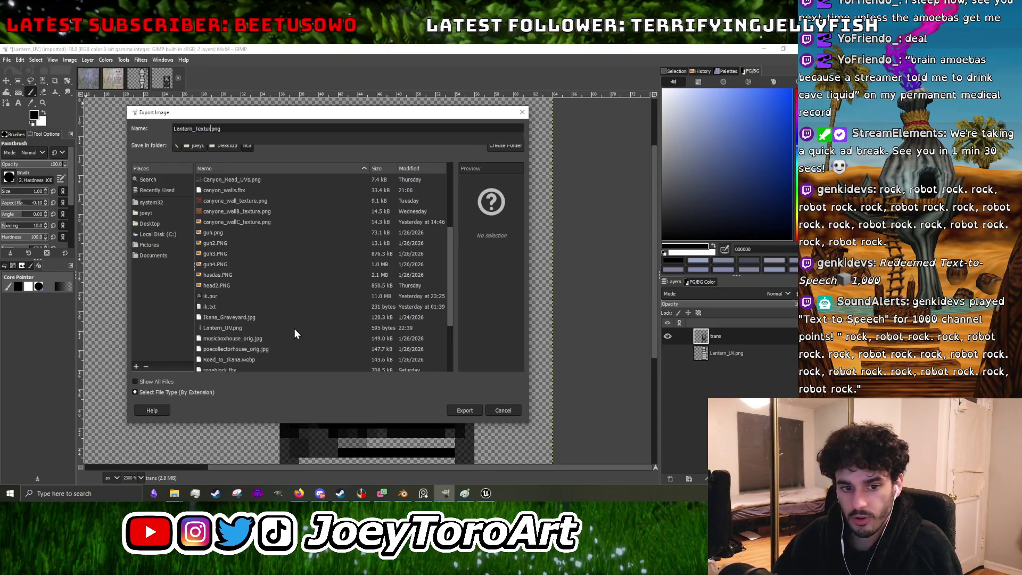
text(re)
scroll(309, 288, up, 4)
click(462, 408)
click(410, 372)
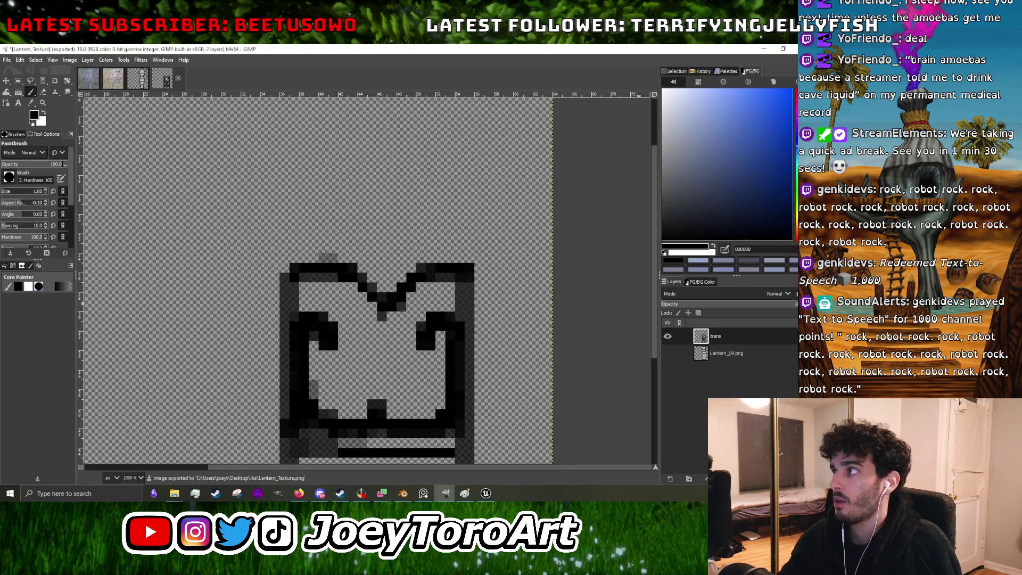
key(alt+Tab)
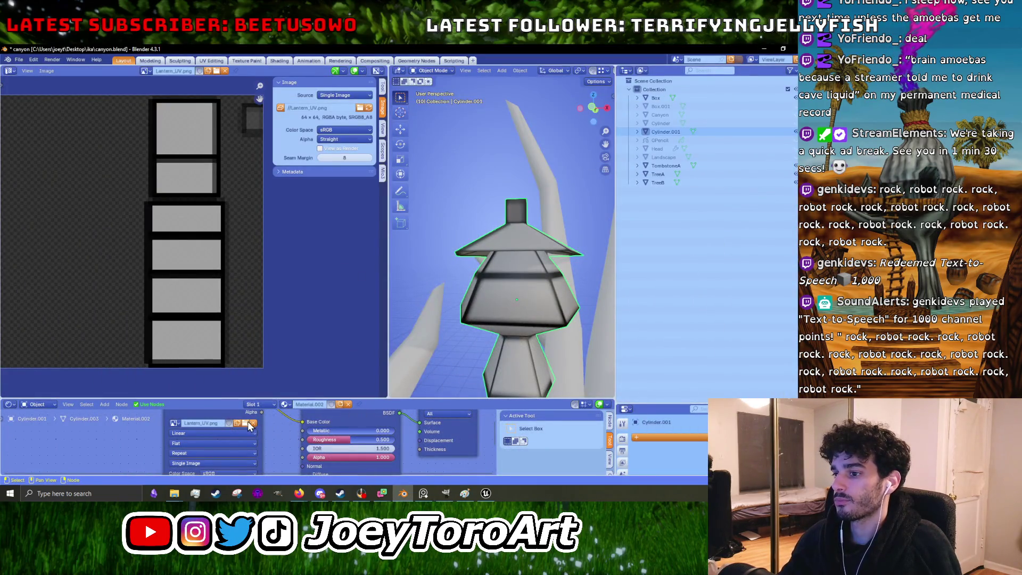
Step: Load Lantern_Texture.png into the material and link its Alpha to the Principled BSDF Alpha
click(249, 424)
click(608, 257)
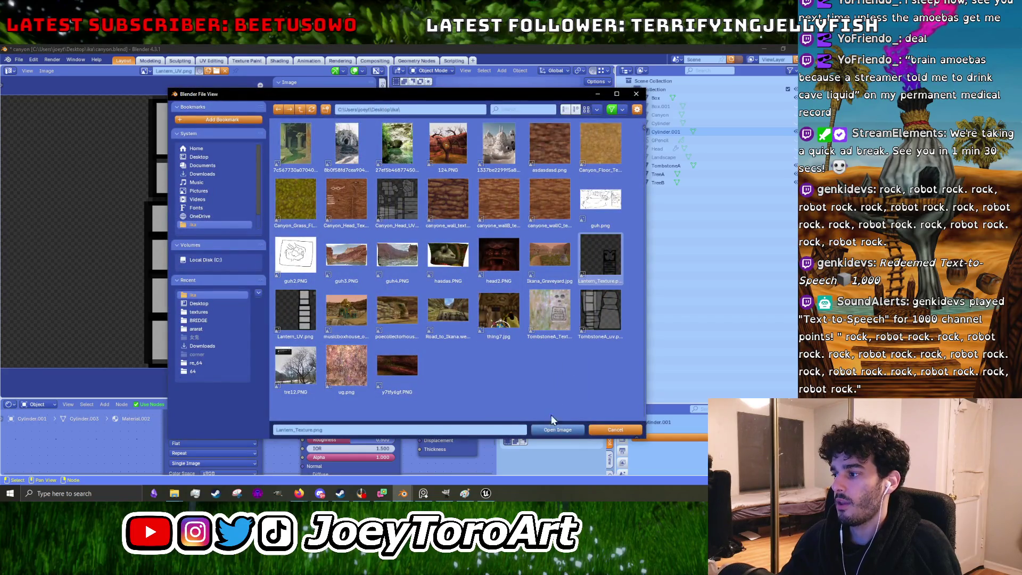
click(547, 427)
middle_drag(548, 314, 541, 302)
scroll(497, 279, up, 4)
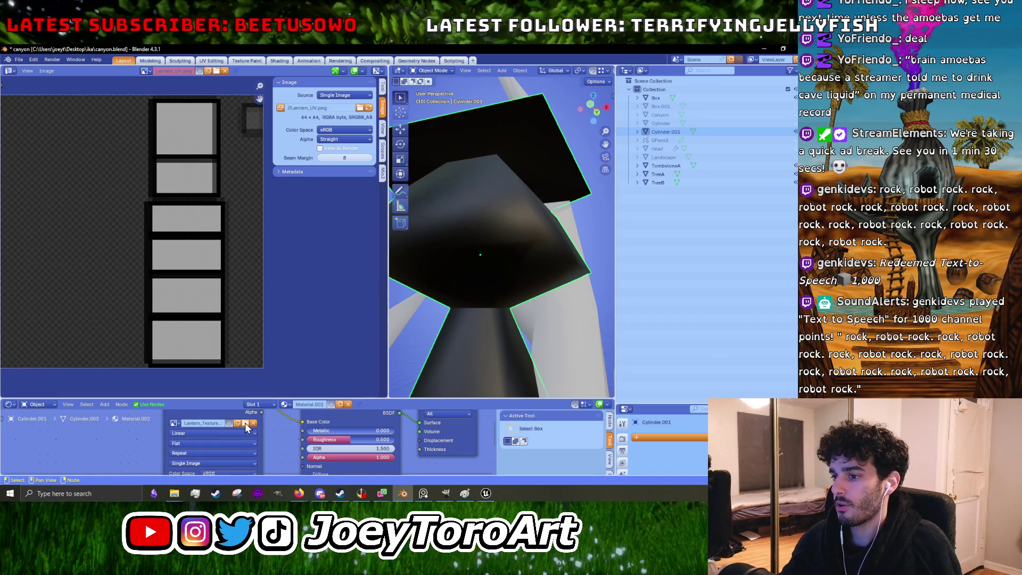
scroll(288, 436, down, 2)
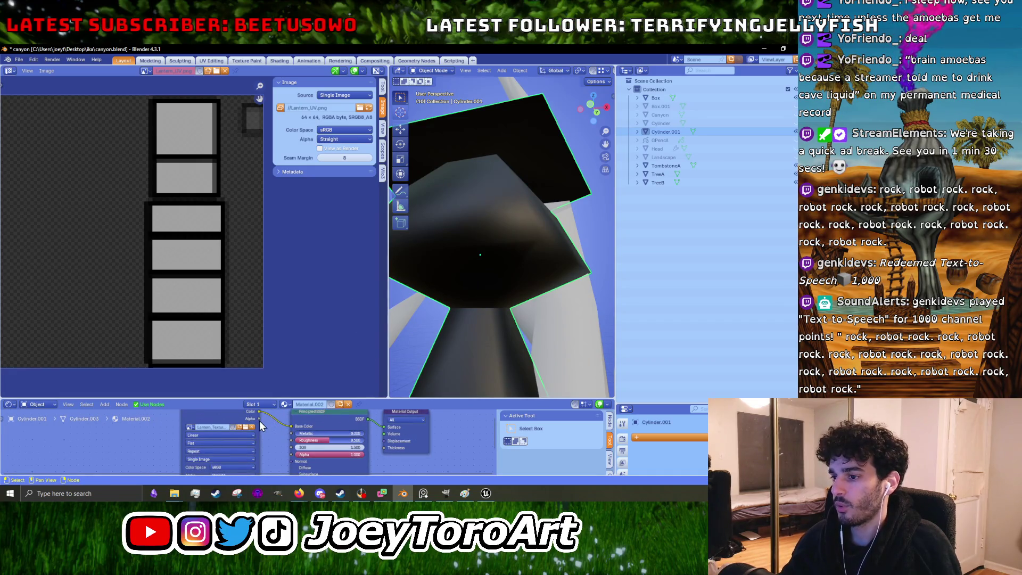
scroll(271, 443, down, 1)
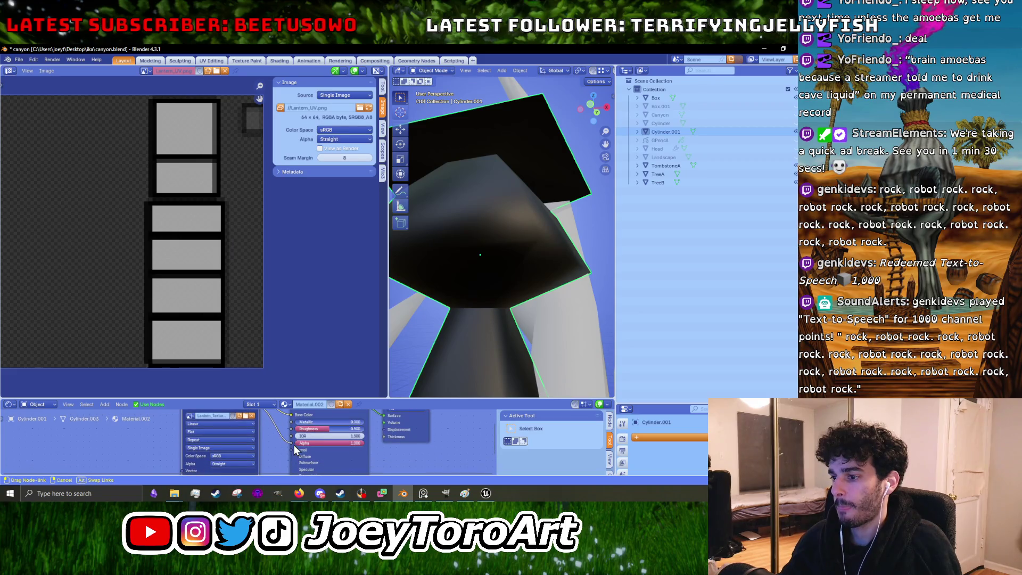
click(293, 445)
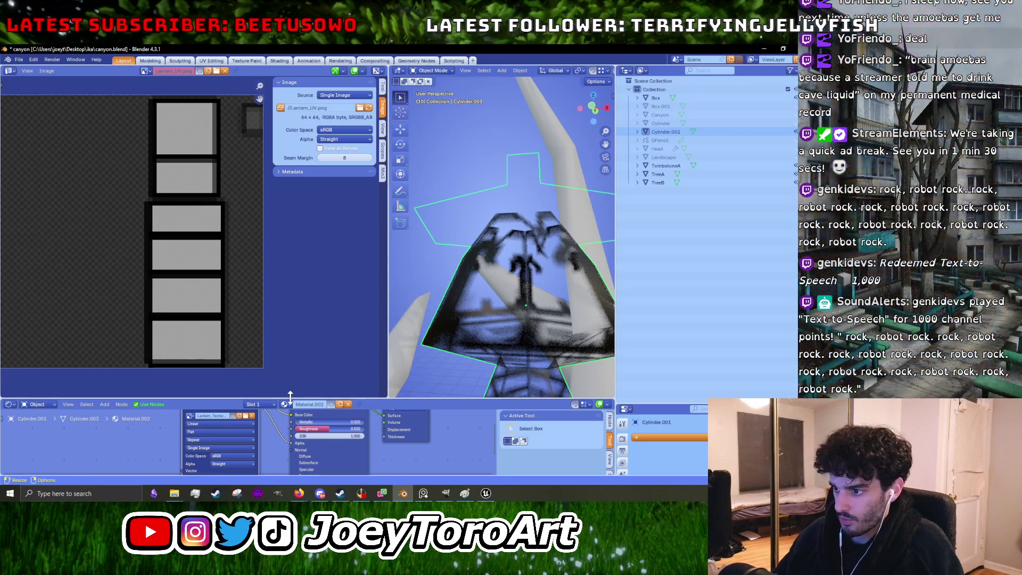
Step: Enlarge the Shader Editor and add a Math node set to Greater Than
drag(291, 397, 290, 207)
drag(222, 299, 154, 301)
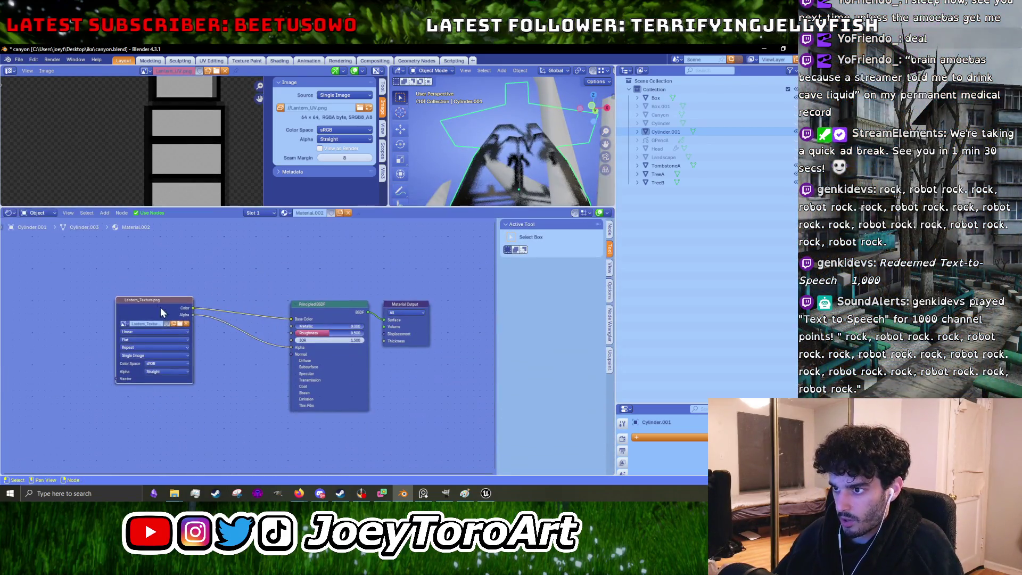
right_click(221, 392)
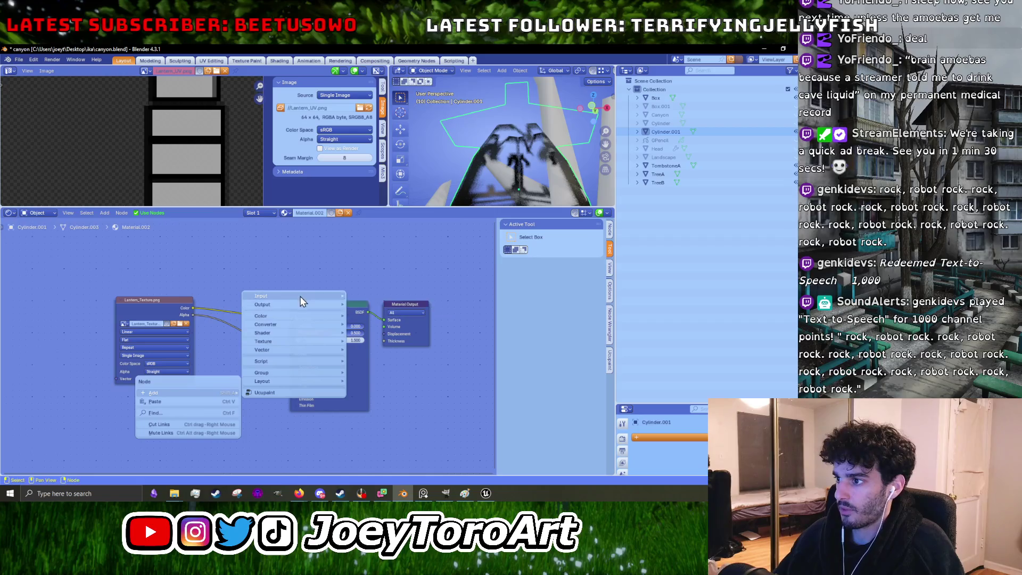
key(Escape)
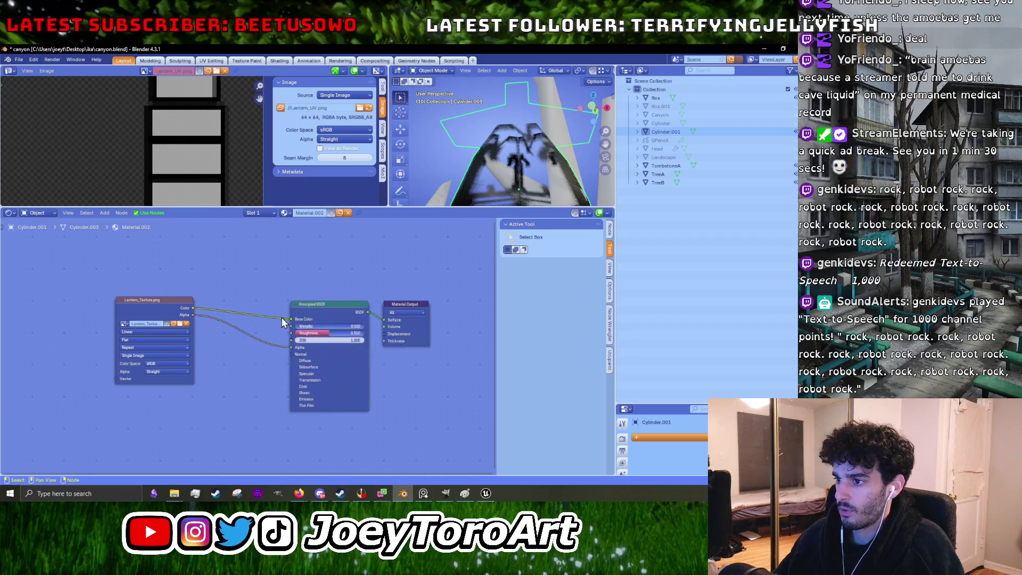
right_click(227, 381)
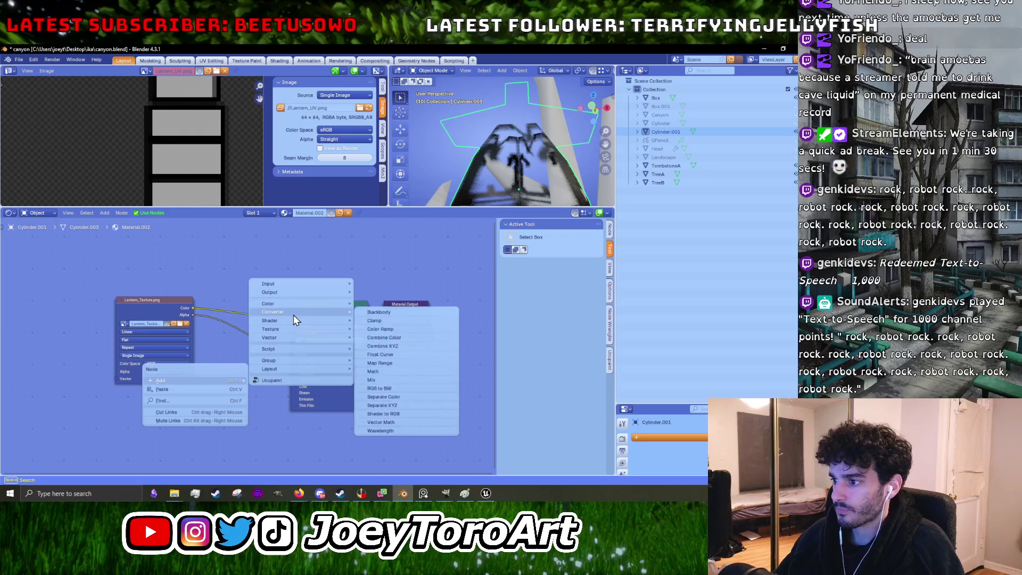
click(381, 370)
click(204, 420)
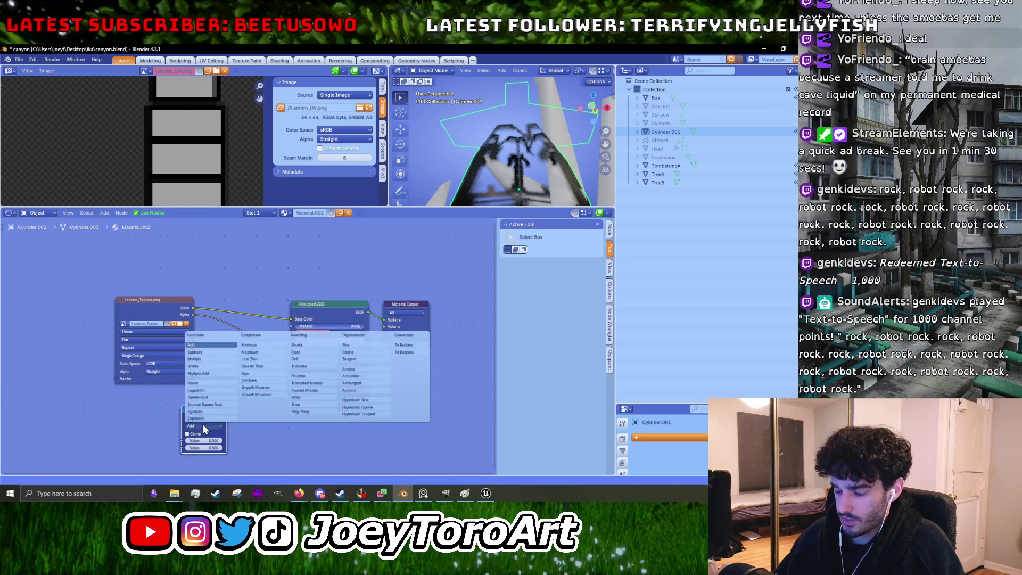
click(266, 368)
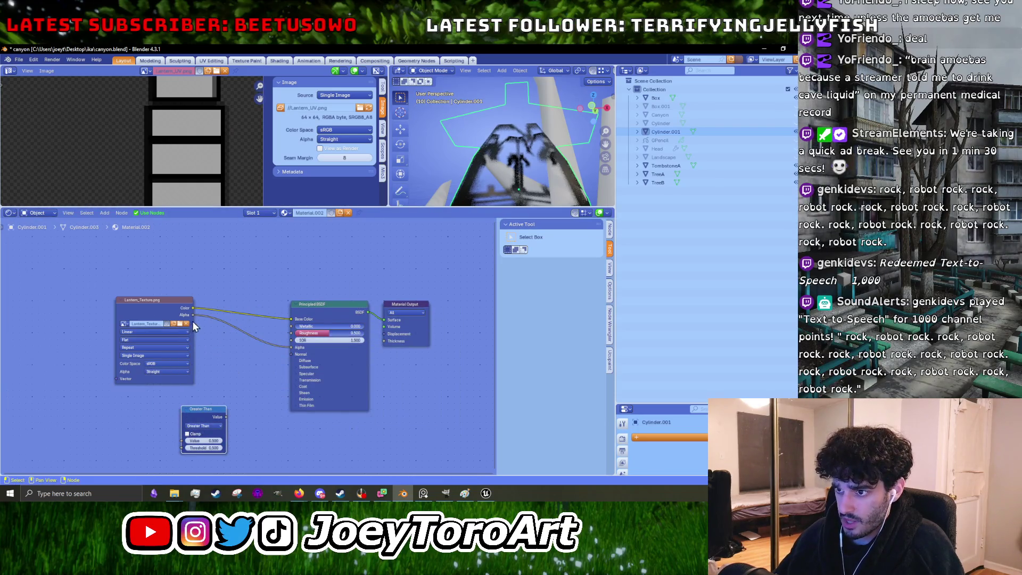
Step: Route the texture's Alpha through Greater Than into the BSDF Alpha and check the hard-edged cutouts
drag(193, 315, 182, 440)
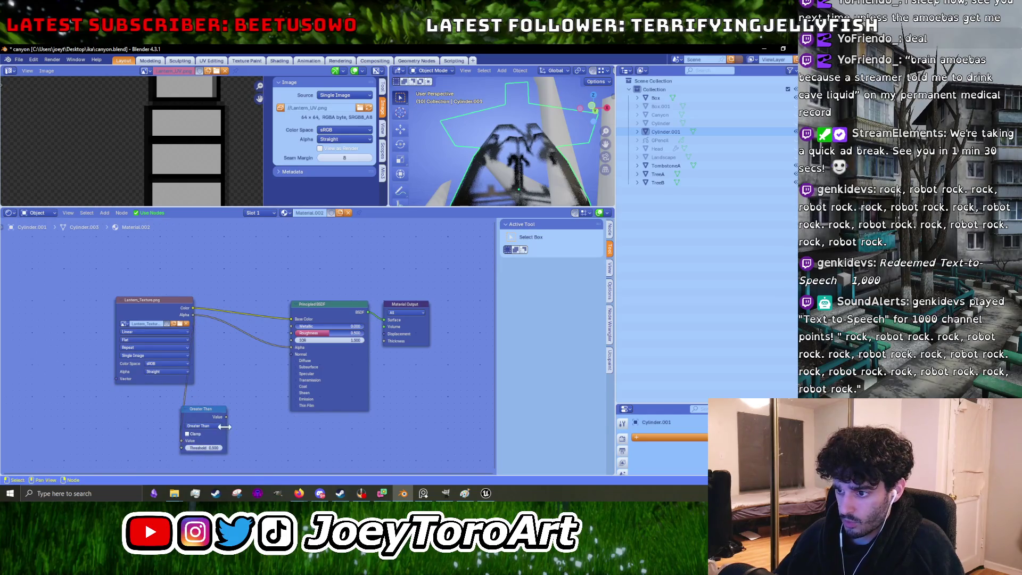
drag(226, 418, 292, 348)
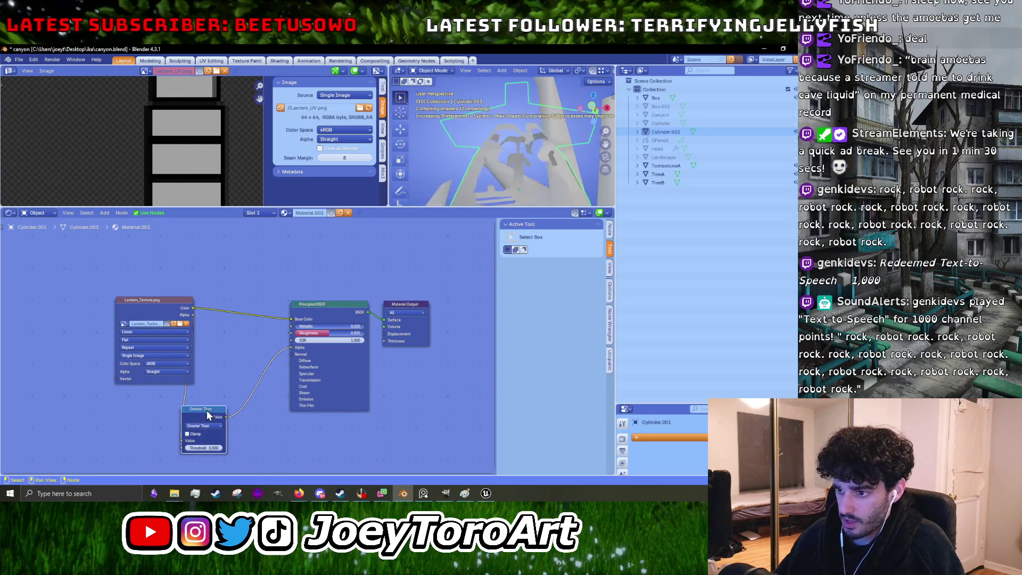
drag(207, 414, 243, 361)
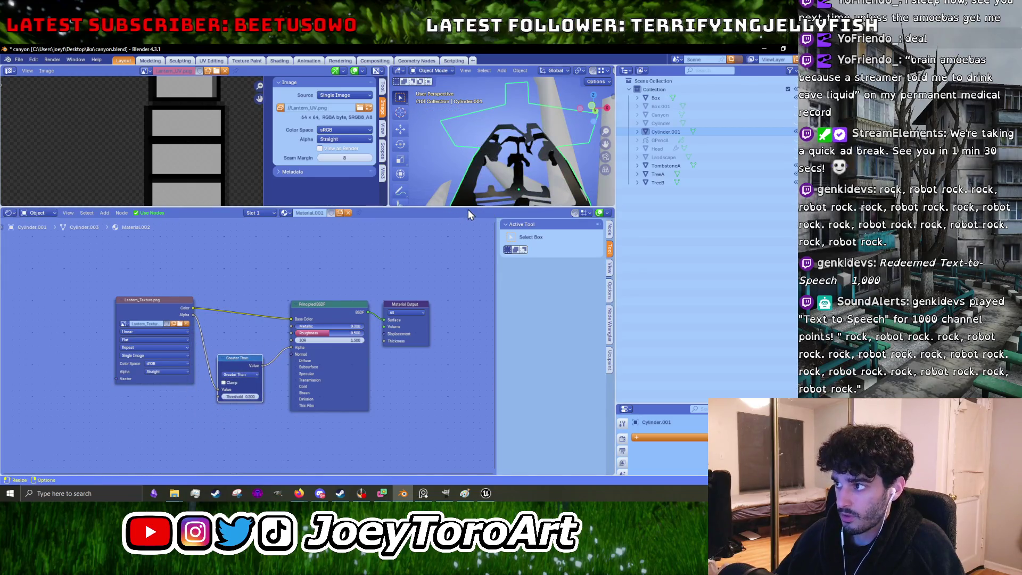
drag(468, 209, 472, 385)
mouse_move(562, 253)
middle_down()
mouse_move(539, 257)
mouse_move(554, 244)
mouse_move(565, 254)
mouse_move(551, 254)
middle_up()
scroll(551, 254, up, 3)
scroll(551, 255, down, 3)
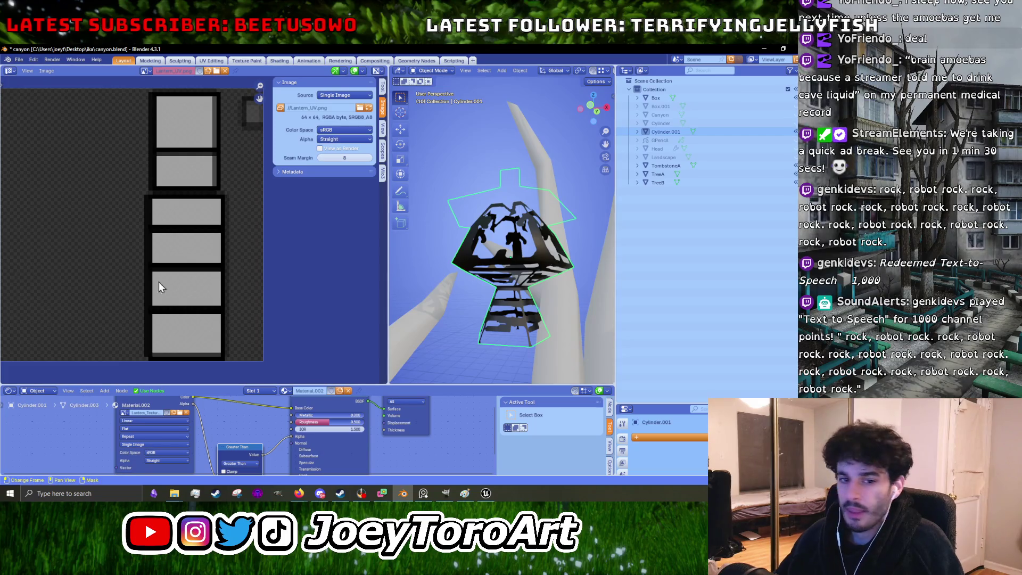
scroll(256, 224, down, 4)
scroll(240, 218, up, 1)
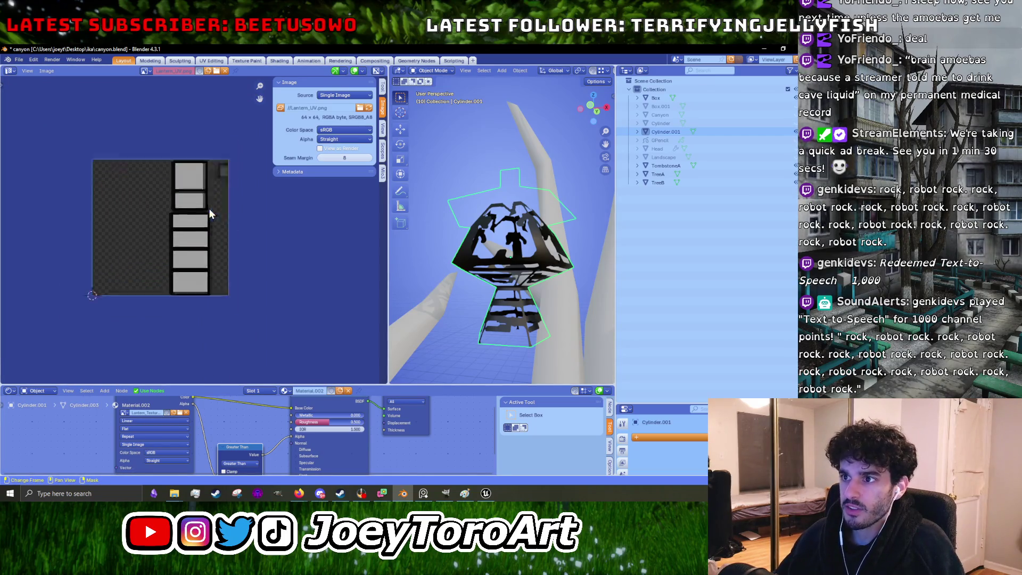
scroll(209, 212, up, 1)
scroll(491, 292, up, 2)
mouse_move(492, 292)
middle_down()
mouse_move(509, 292)
mouse_move(504, 306)
mouse_move(518, 308)
middle_up()
click(485, 493)
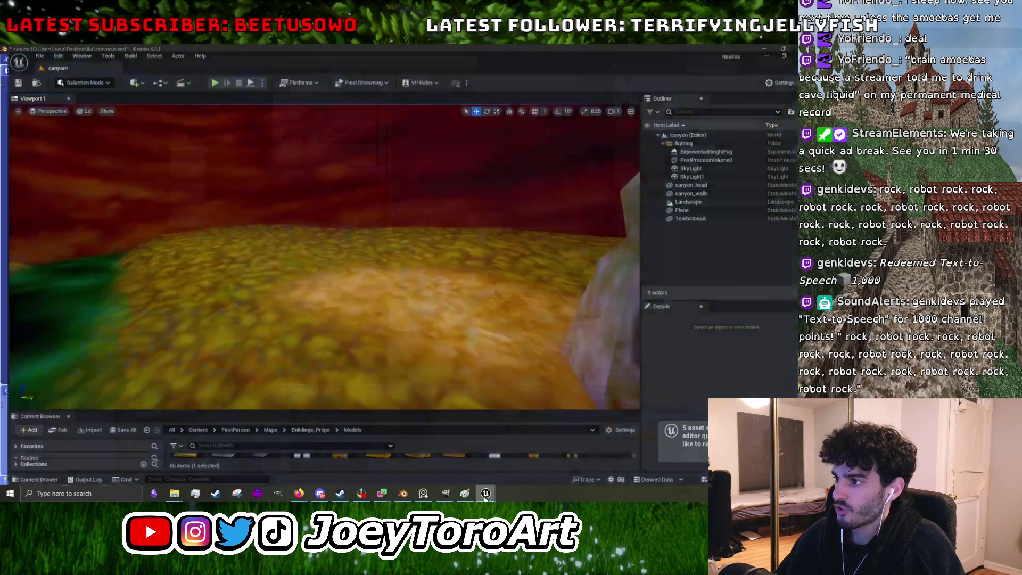
click(403, 493)
middle_drag(469, 345, 490, 305)
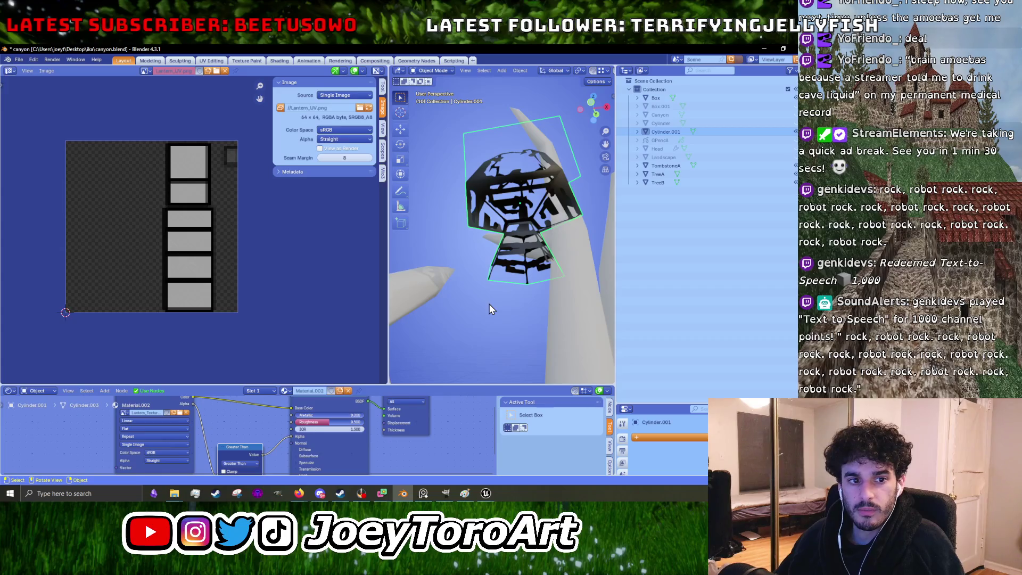
scroll(491, 309, down, 2)
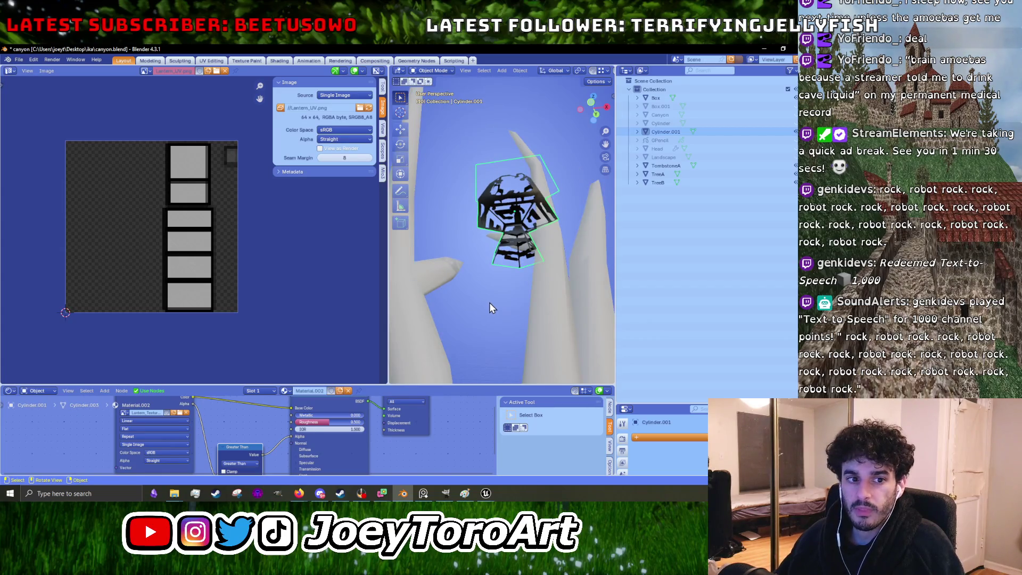
middle_drag(490, 303, 489, 283)
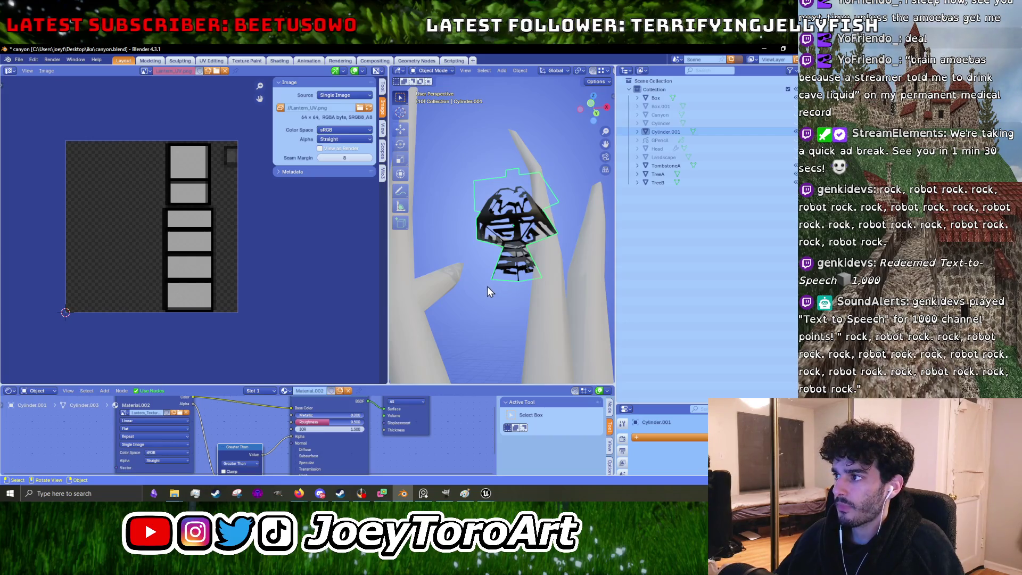
scroll(532, 217, up, 5)
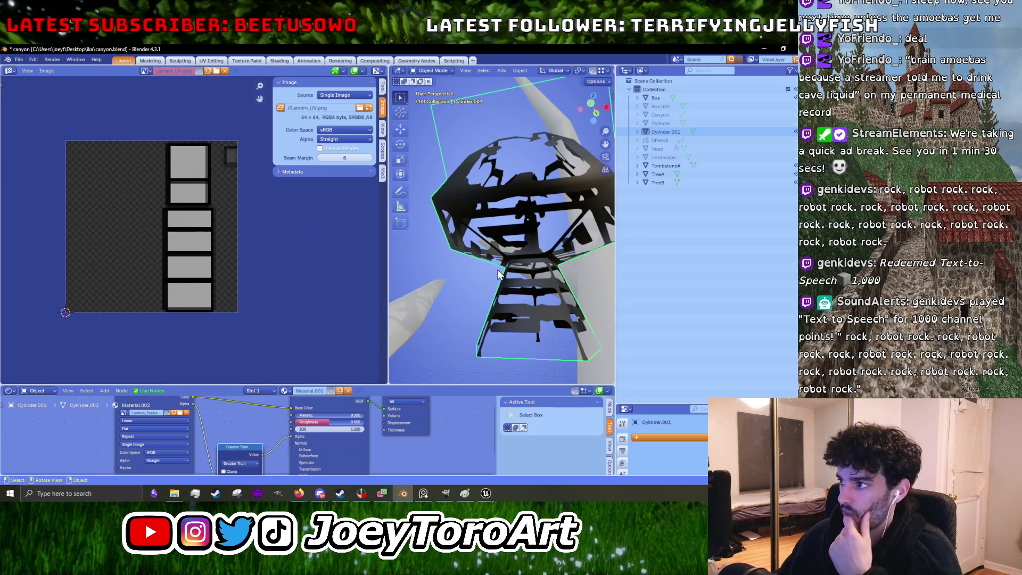
Step: In Edit Mode, scale the column of UV islands narrower along X
key(Tab)
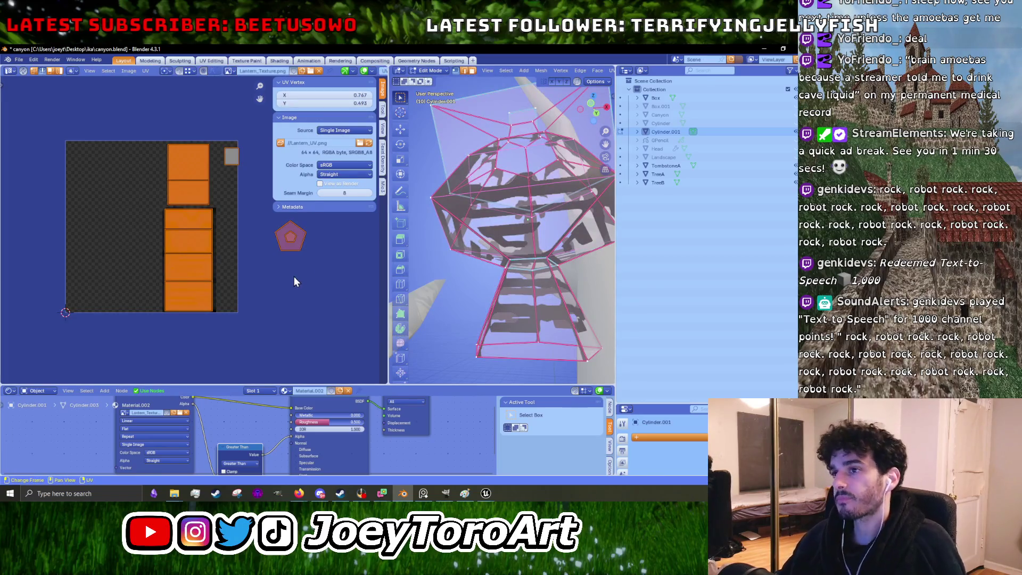
middle_drag(236, 226, 222, 251)
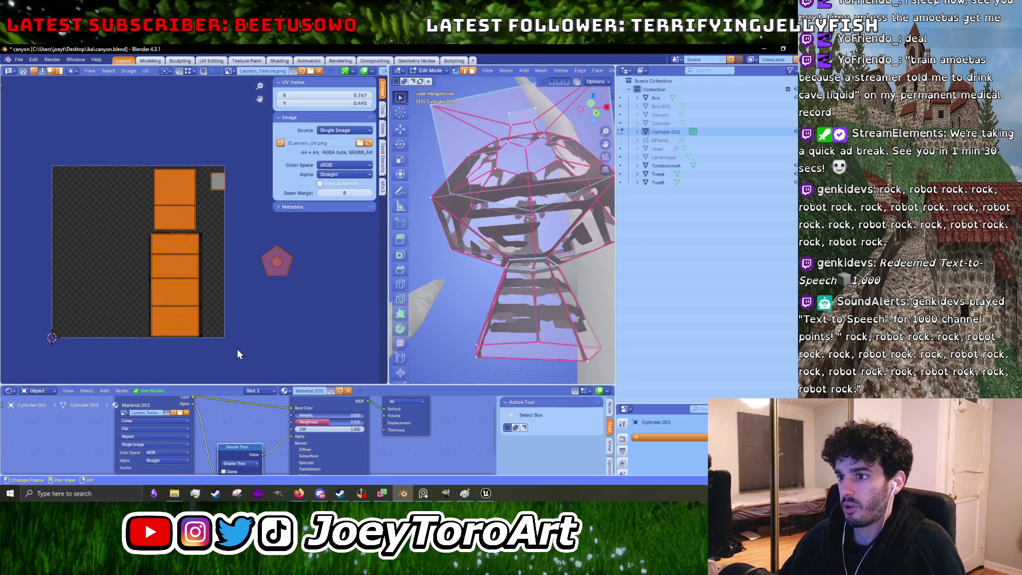
click(206, 286)
drag(119, 148, 208, 366)
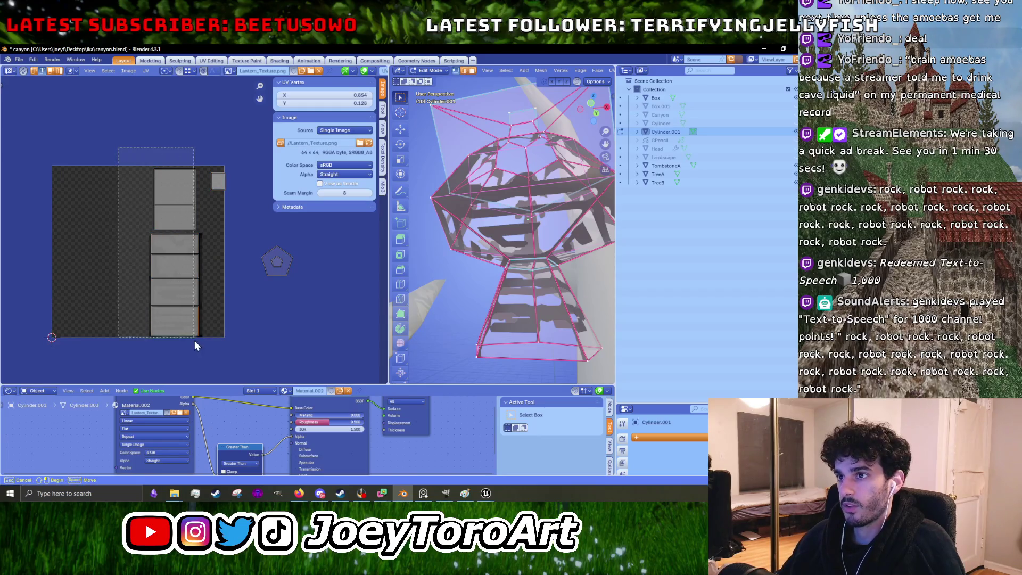
key(s)
key(x)
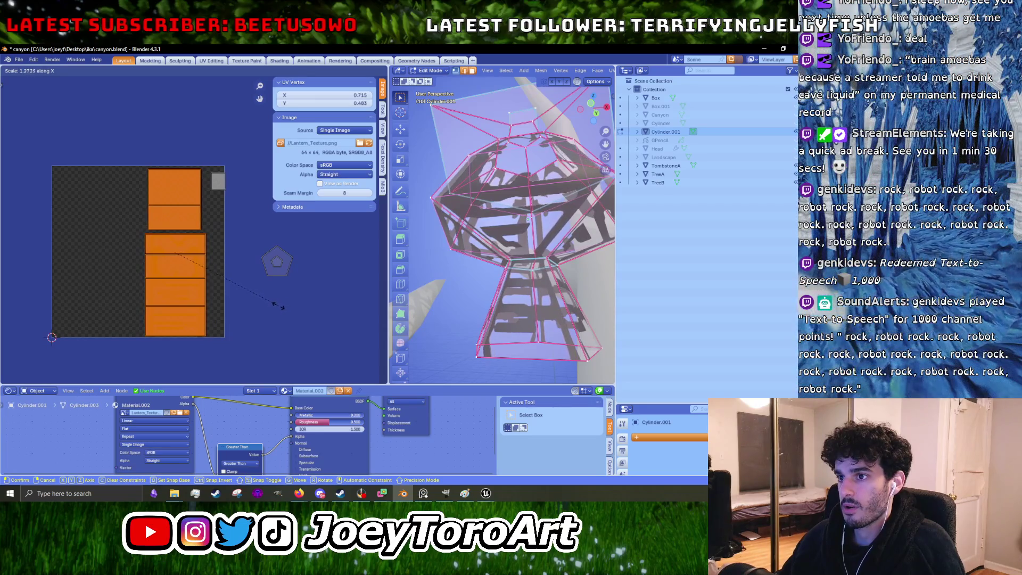
click(240, 277)
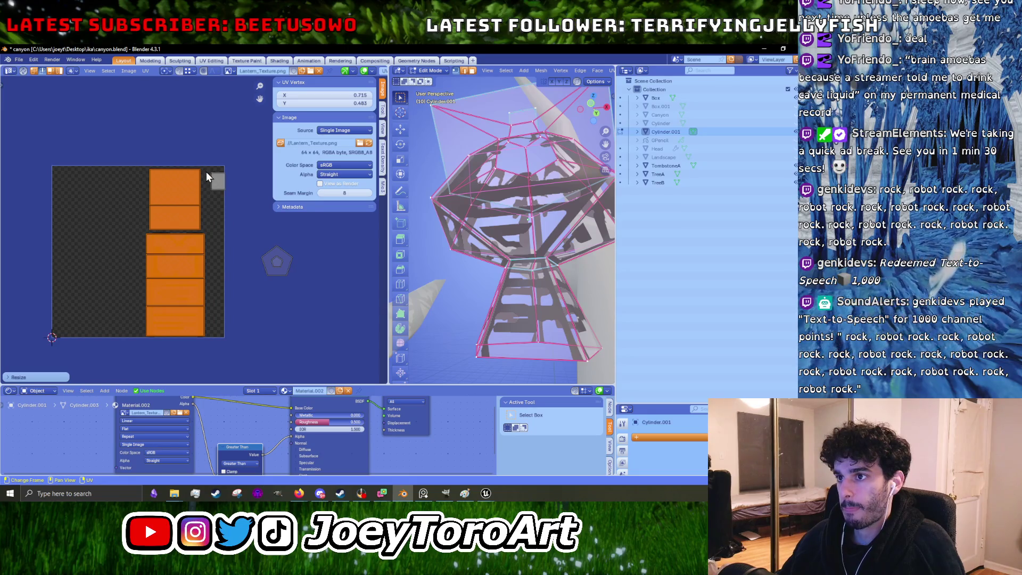
key(s)
key(x)
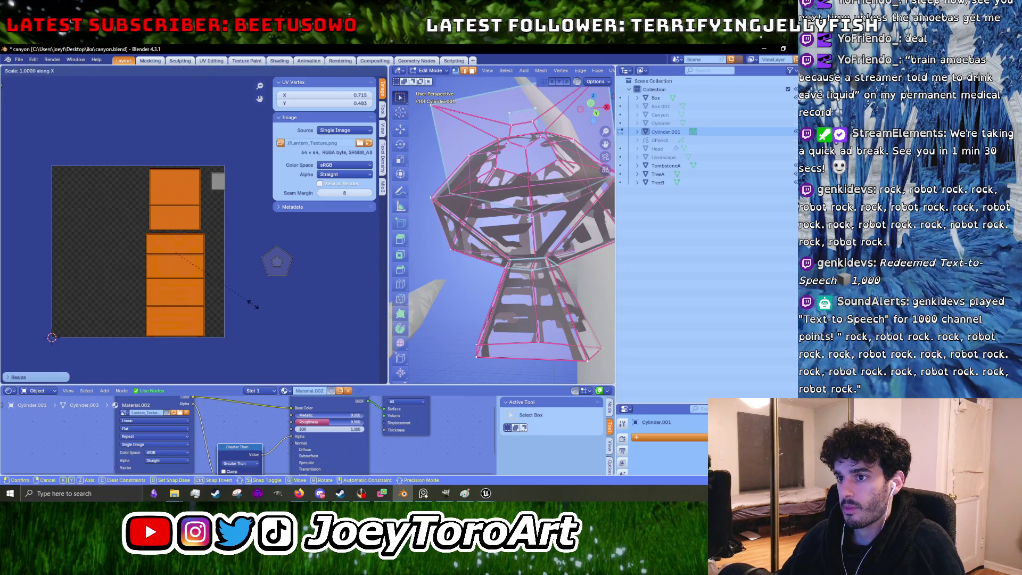
click(250, 309)
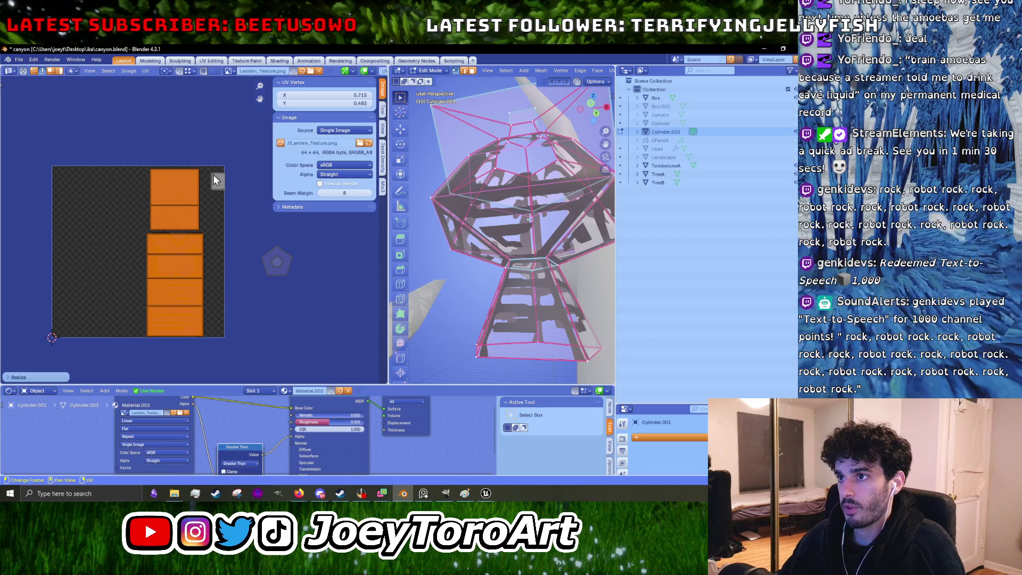
Step: Resize and reposition the small top-right island, and move the pentagon island beside the upper islands
click(244, 202)
key(s)
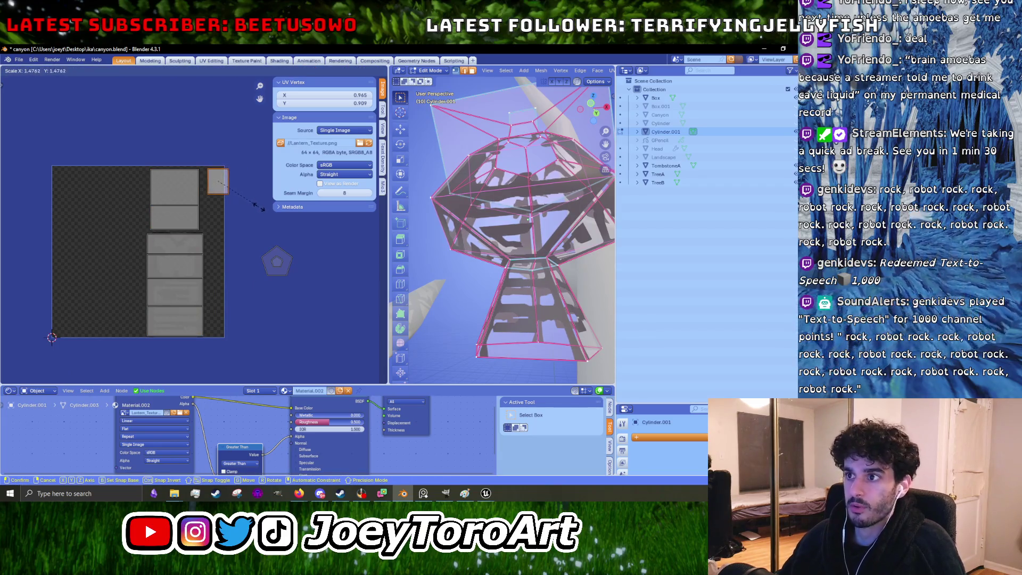
click(248, 205)
key(g)
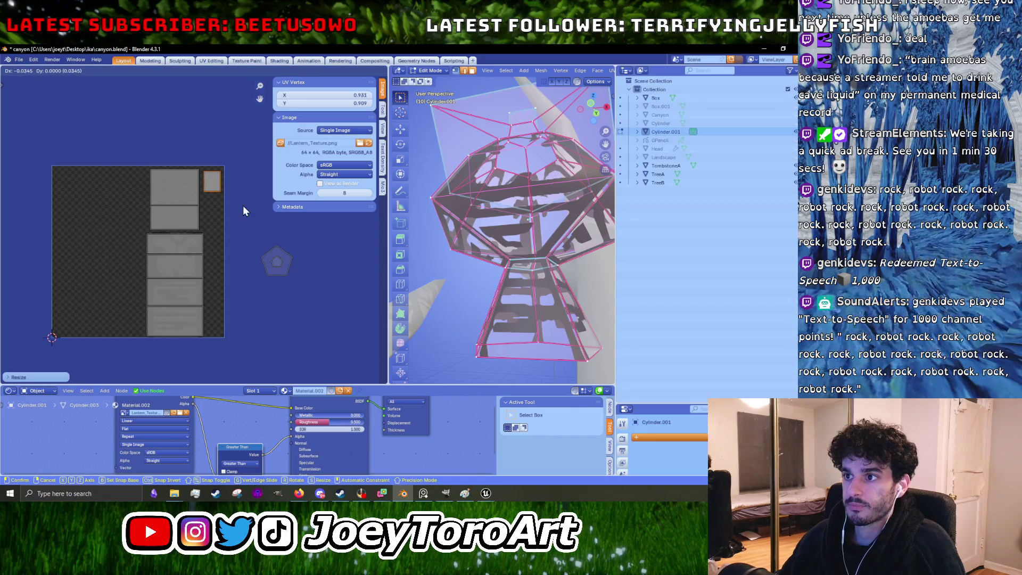
click(243, 206)
scroll(300, 285, up, 3)
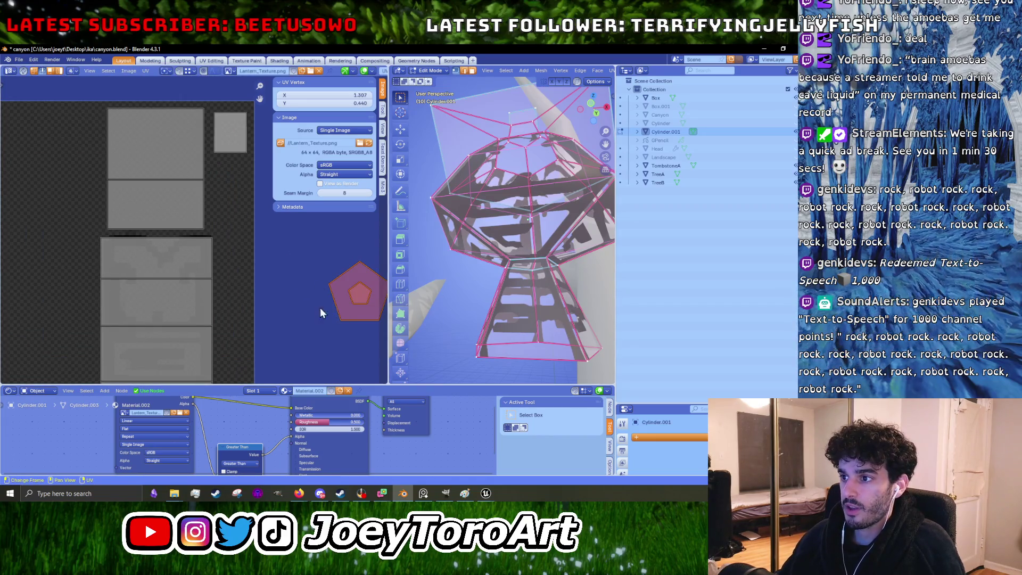
key(g)
click(239, 230)
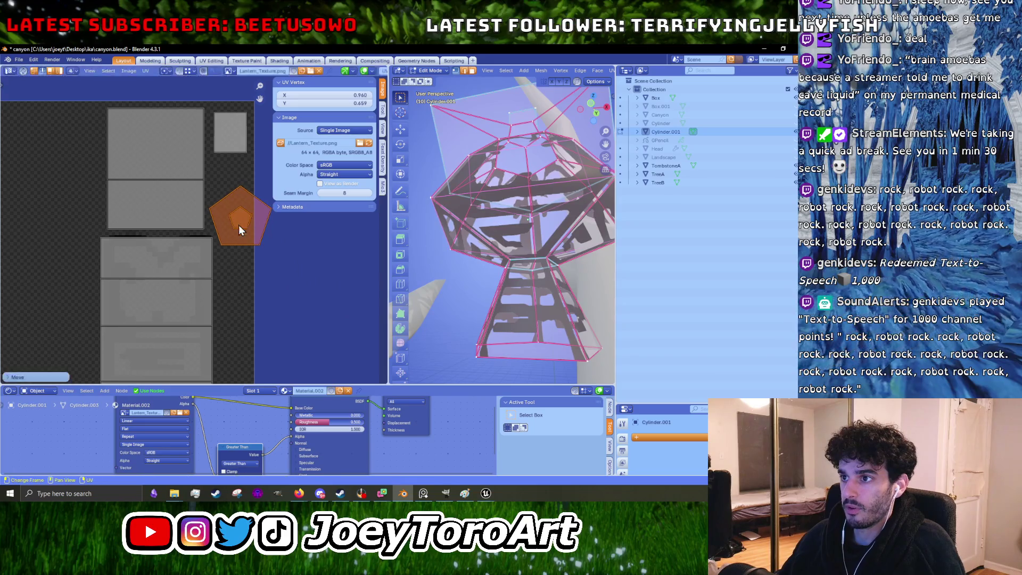
Step: Start and cancel a knife cut, widen the 3D viewport, and toggle X-ray on then off
middle_drag(517, 333, 543, 263)
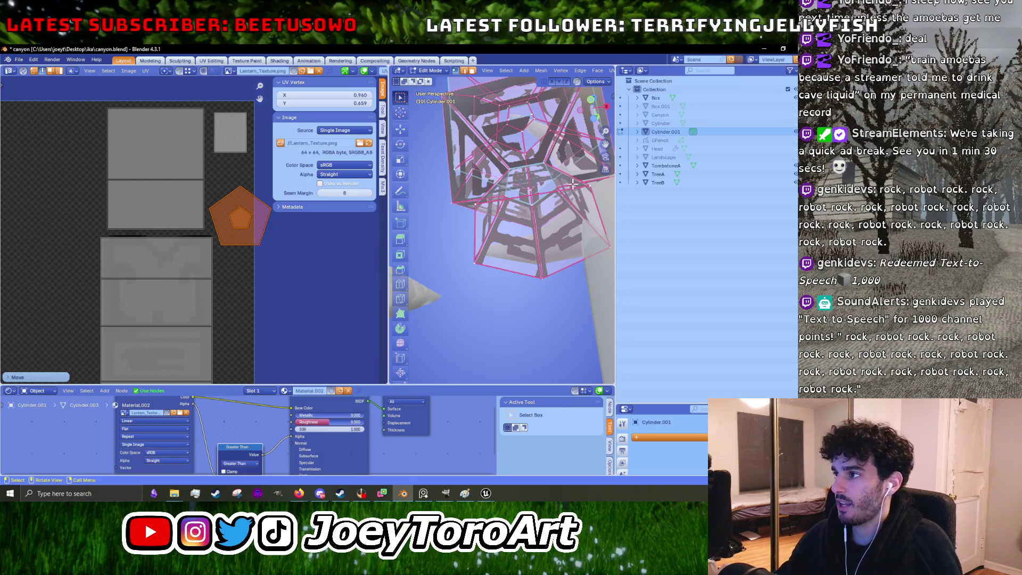
mouse_move(533, 207)
middle_down()
mouse_move(487, 179)
mouse_move(465, 246)
middle_up()
key(k)
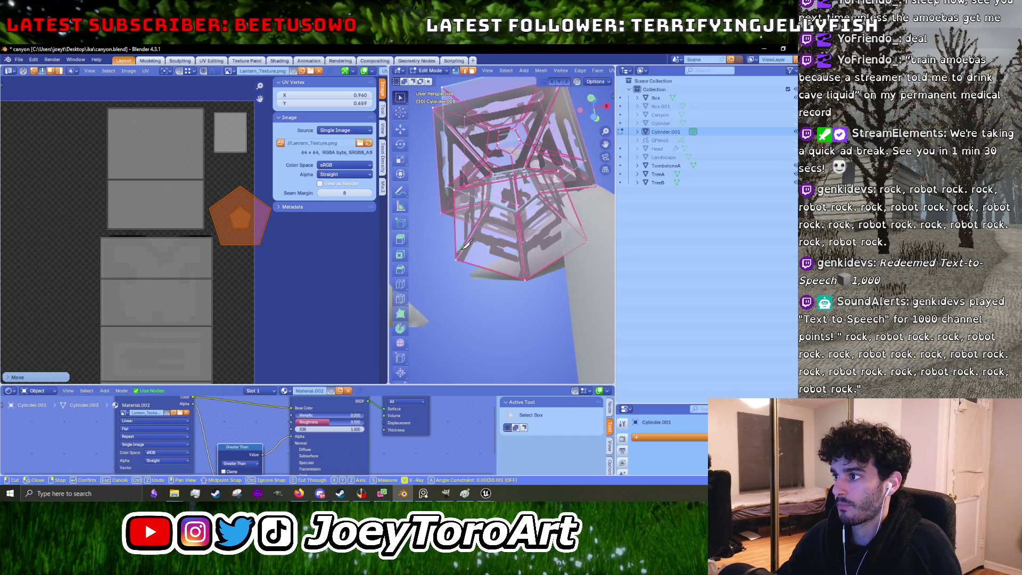
click(457, 258)
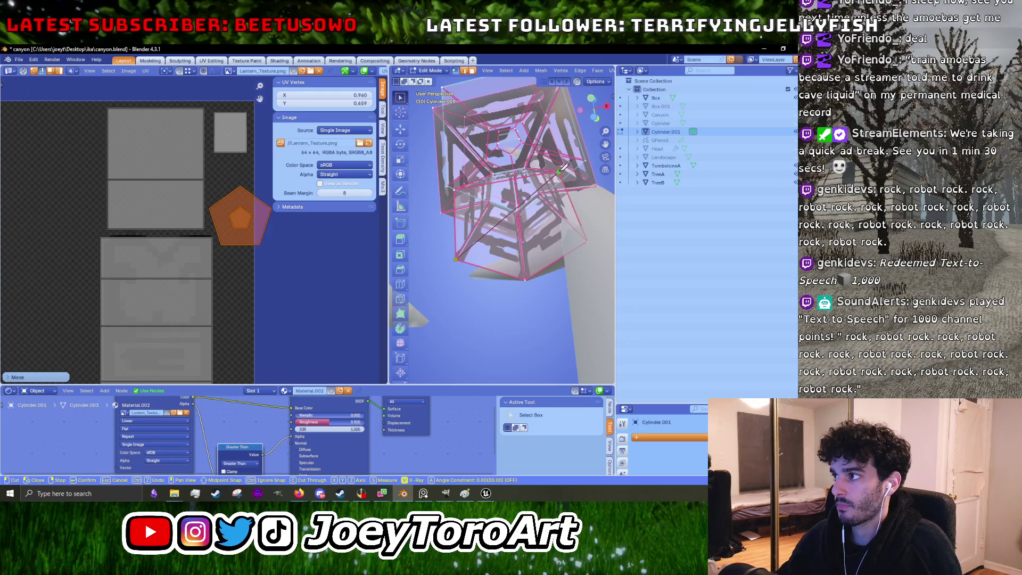
key(Escape)
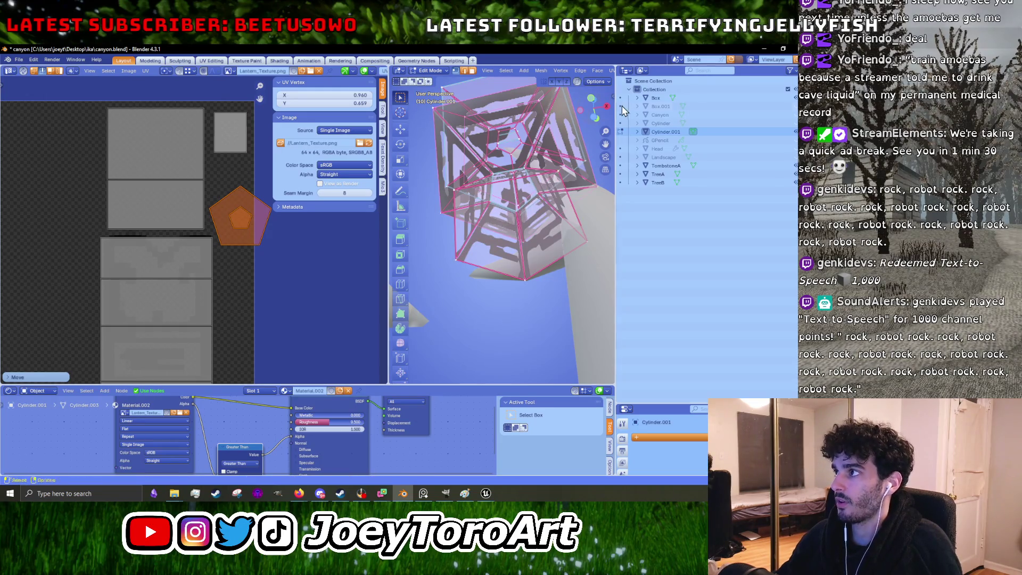
drag(615, 105, 731, 99)
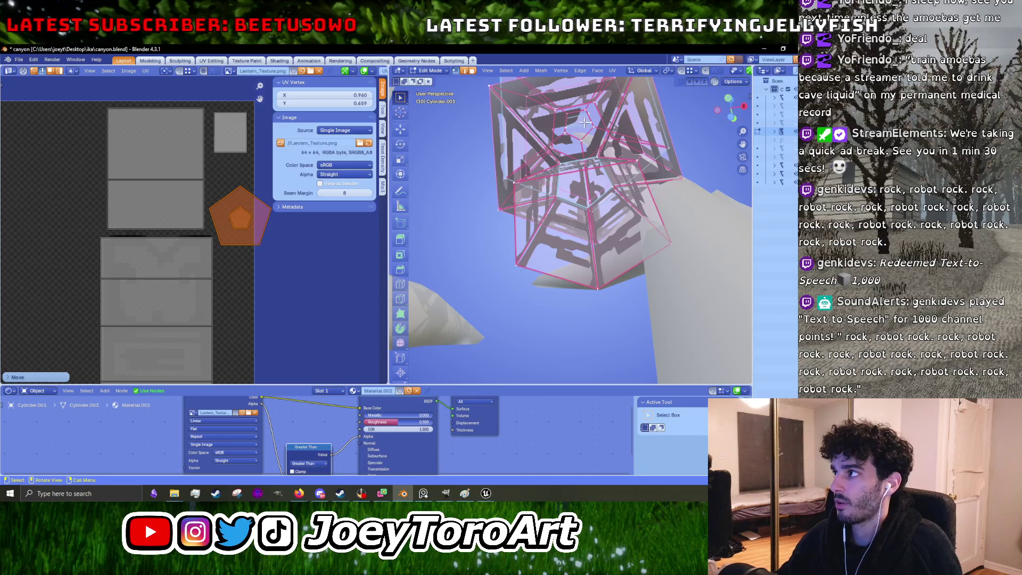
drag(389, 240, 236, 239)
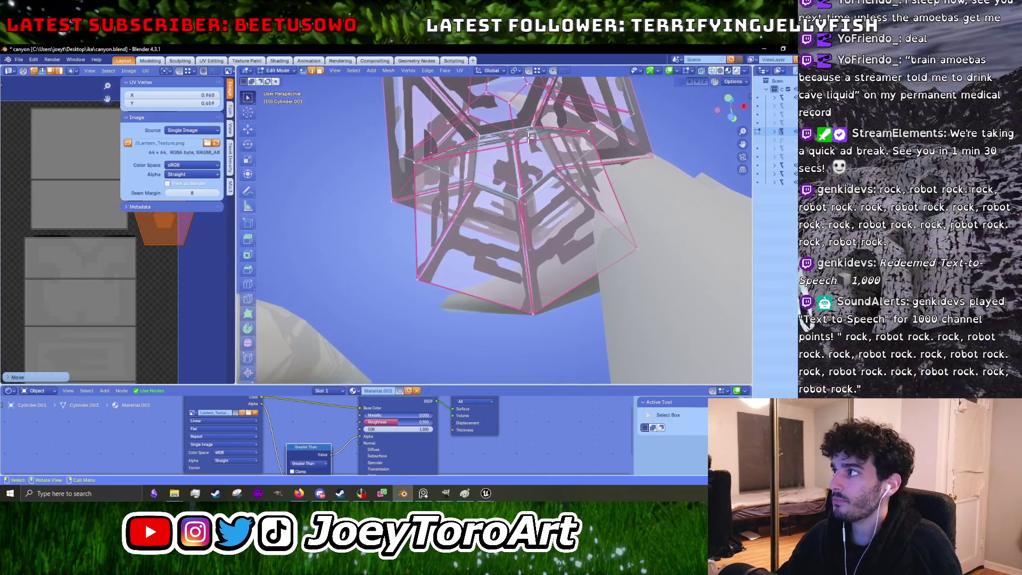
click(700, 72)
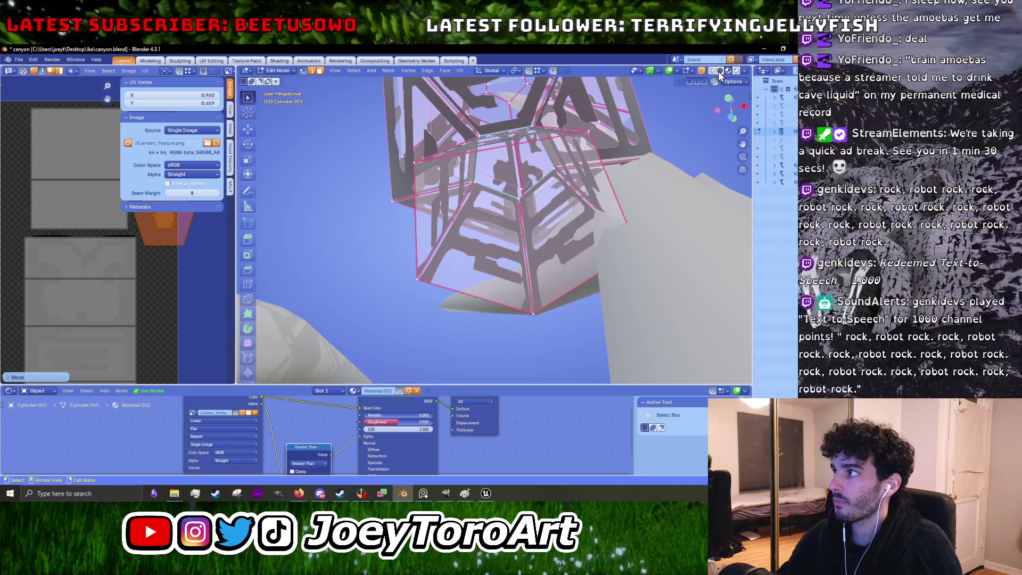
click(719, 74)
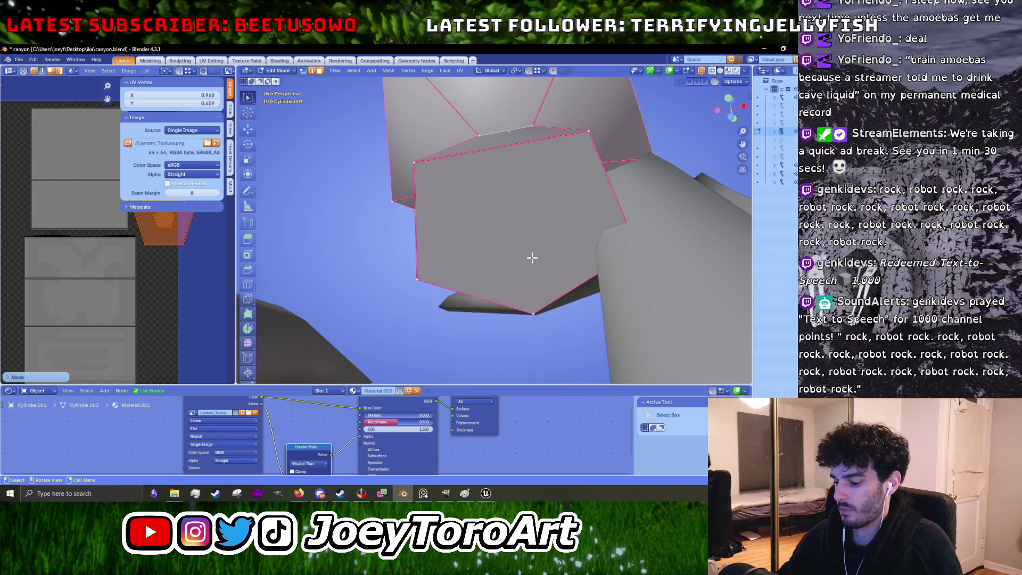
scroll(548, 263, down, 5)
Step: Inset the front pentagon face and merge it at centre, splitting it into five triangles
mouse_move(503, 296)
middle_down()
mouse_move(508, 274)
mouse_move(501, 286)
middle_up()
scroll(530, 301, up, 2)
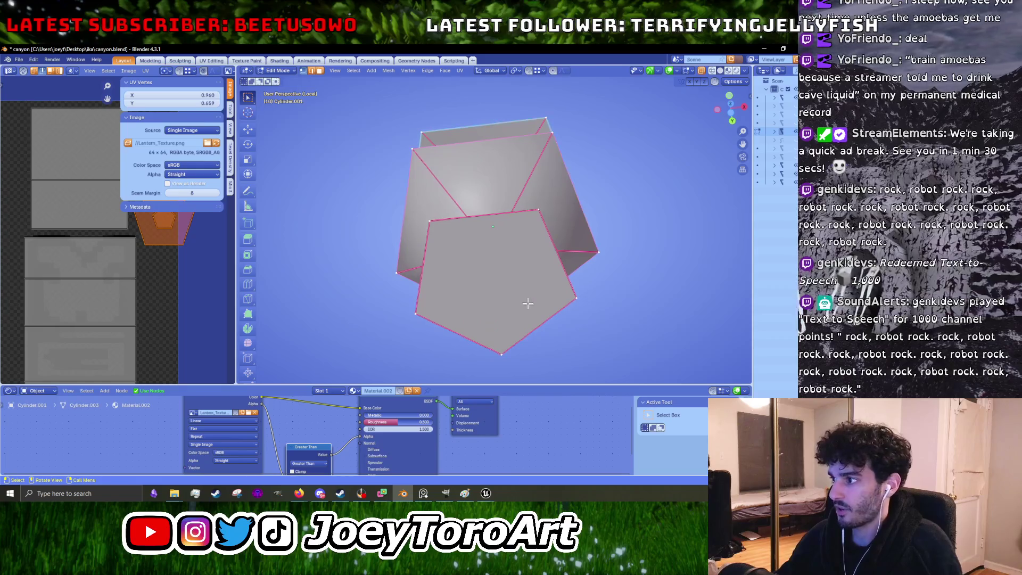
key(k)
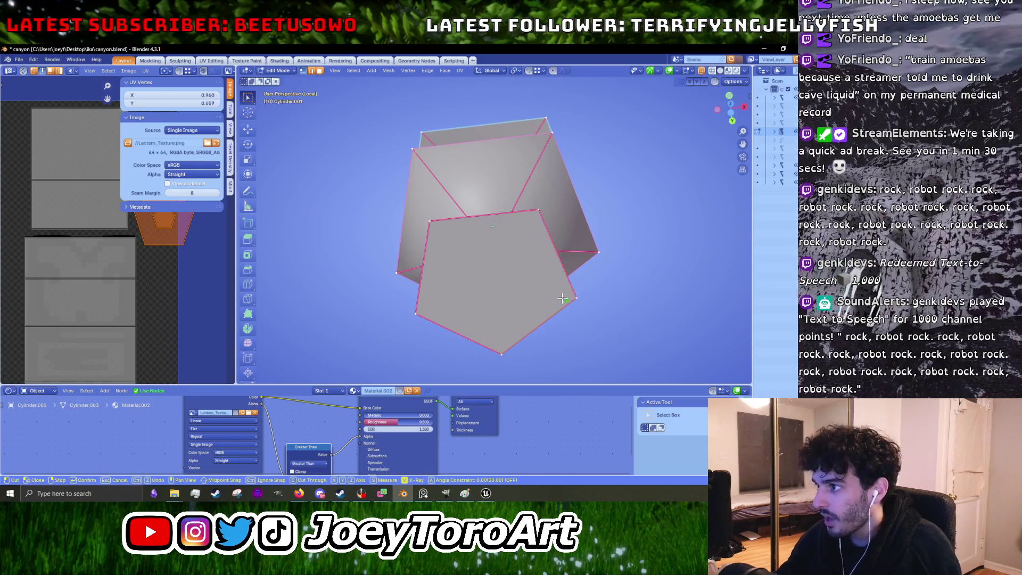
key(Escape)
click(519, 298)
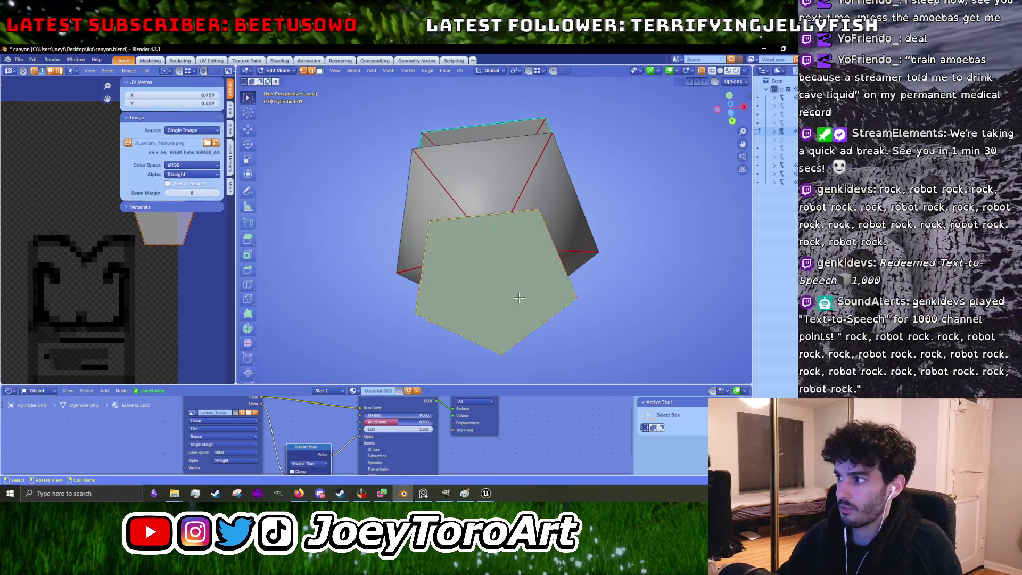
key(i)
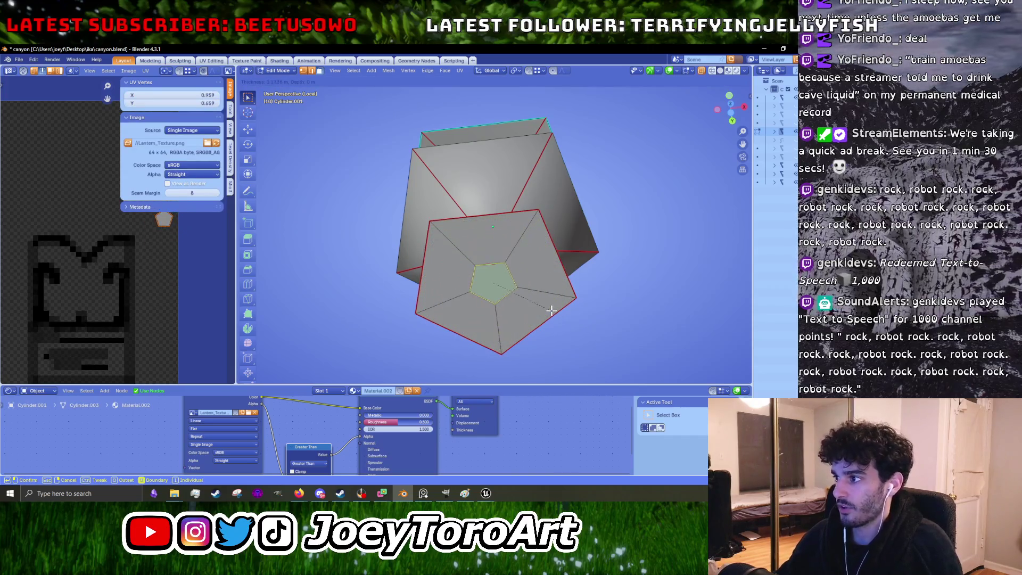
click(528, 307)
key(m)
click(527, 308)
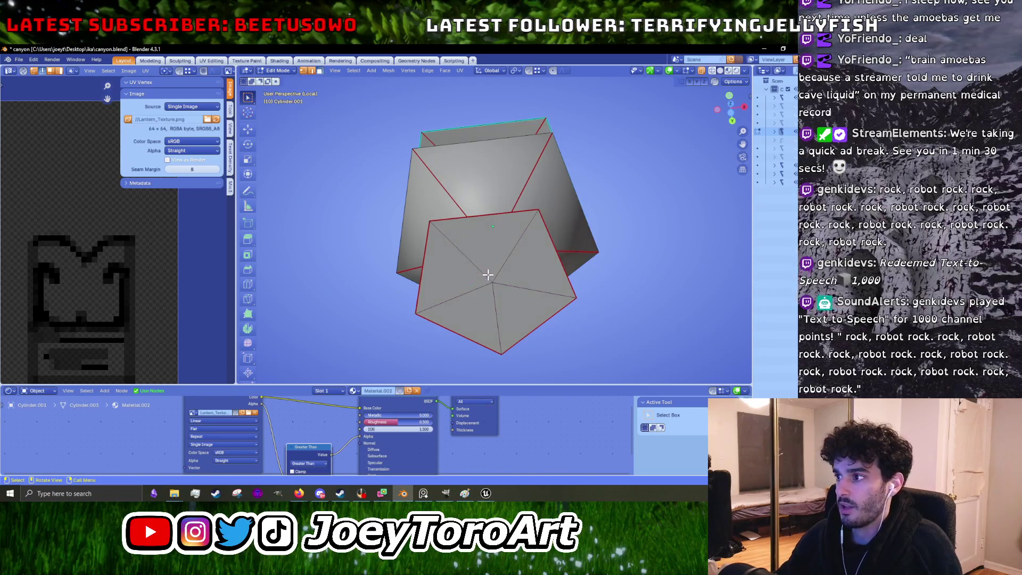
Step: Select the pentagon's triangles and unwrap their UVs into a fanned layout
click(482, 244)
click(456, 288)
click(525, 283)
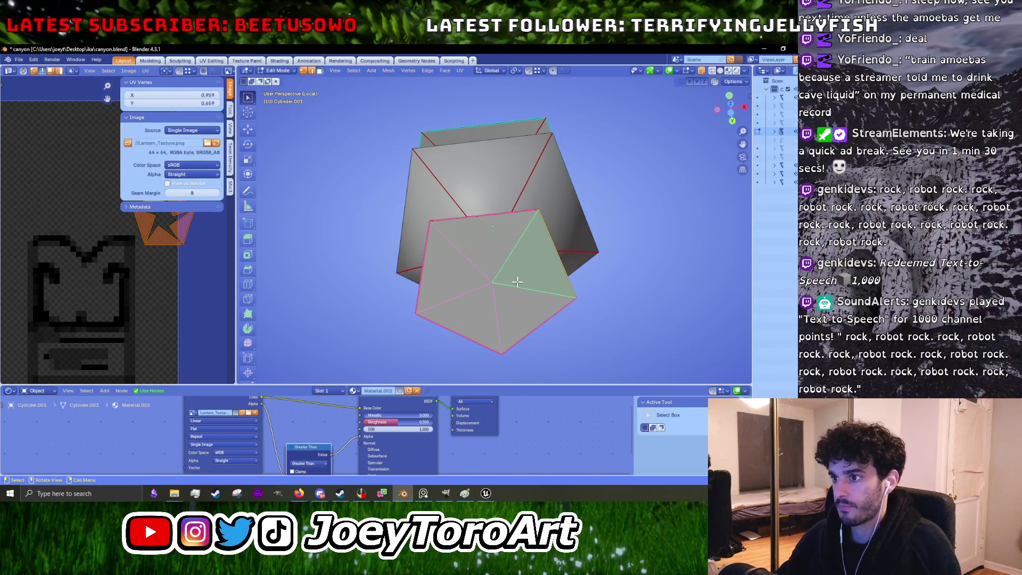
key(u)
click(146, 278)
click(102, 260)
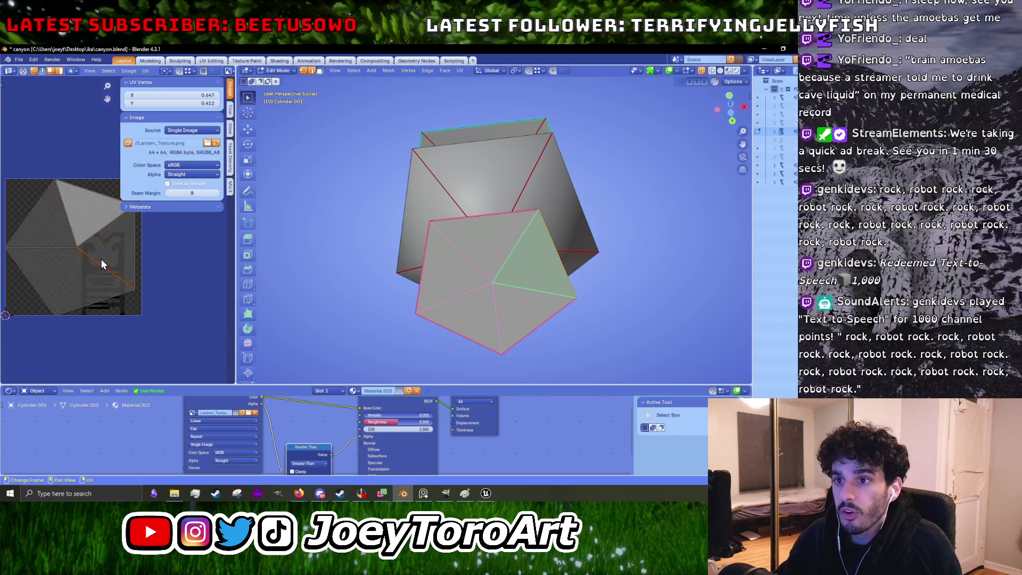
Step: Widen the UV editor, invert the triangle selection and stack the islands with Mio3
drag(235, 223, 391, 239)
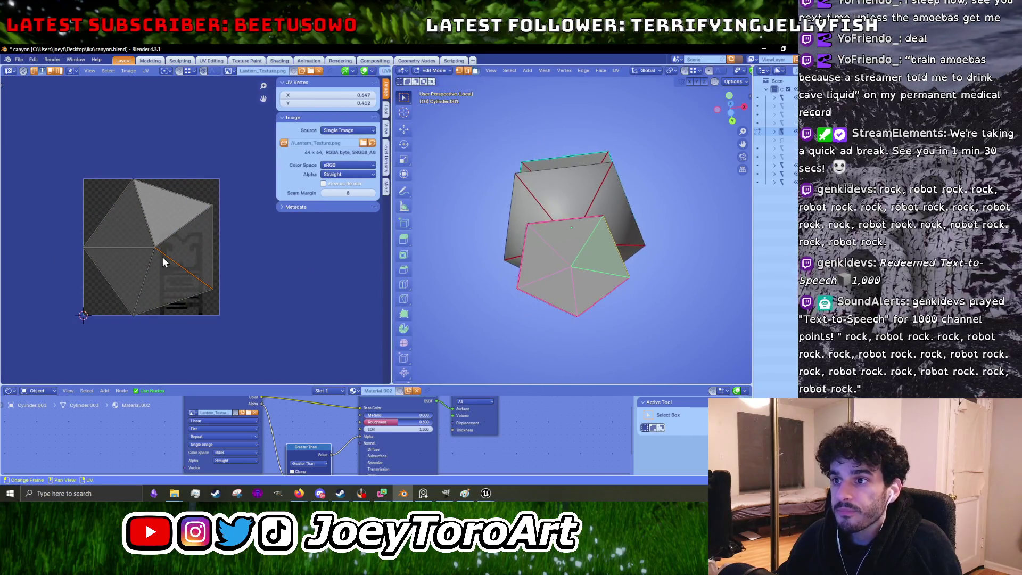
scroll(171, 257, up, 2)
click(180, 256)
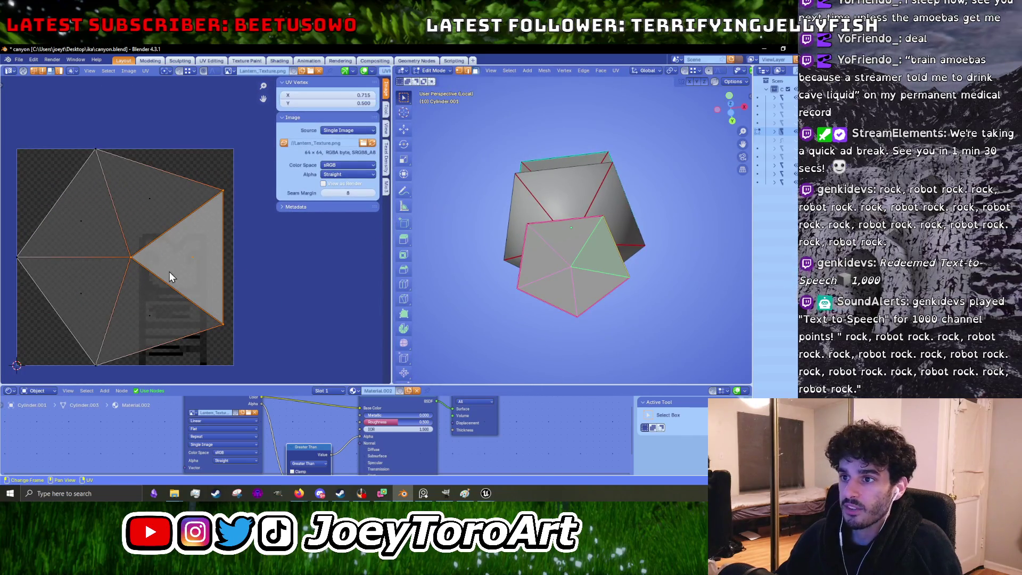
key(ctrl+i)
click(385, 185)
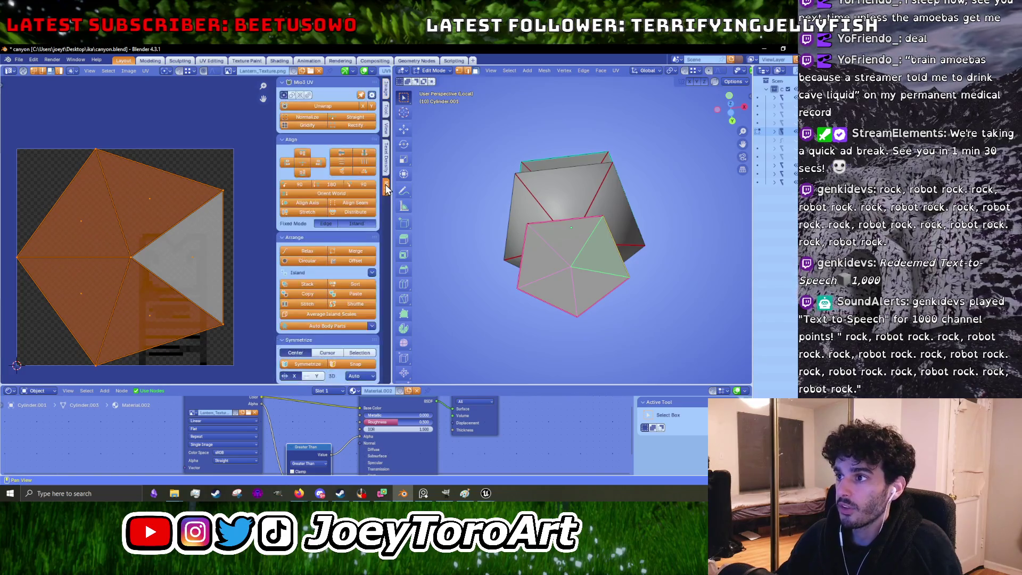
click(311, 284)
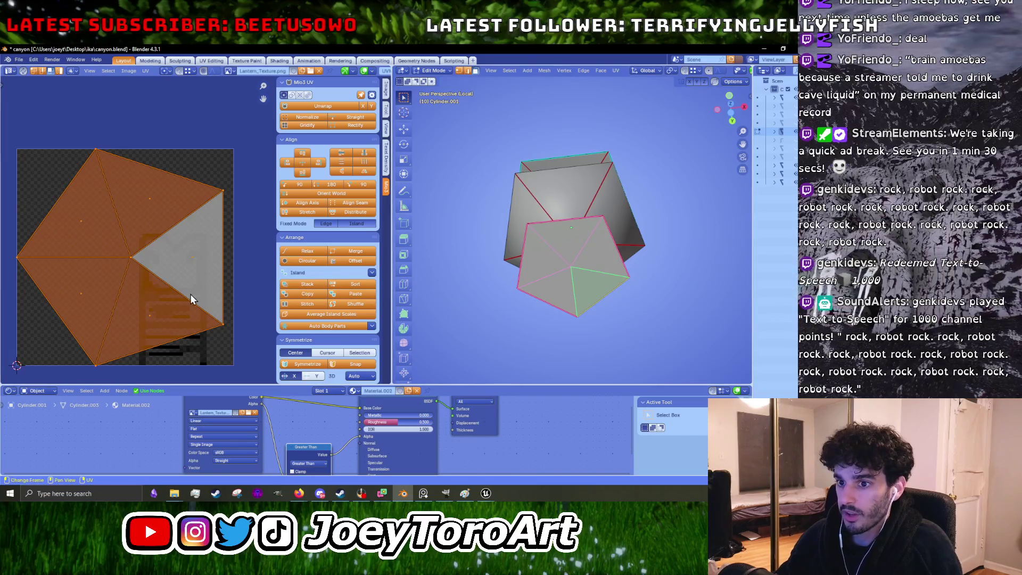
Step: Show all UV islands, deselect them and select one triangle face
key(a)
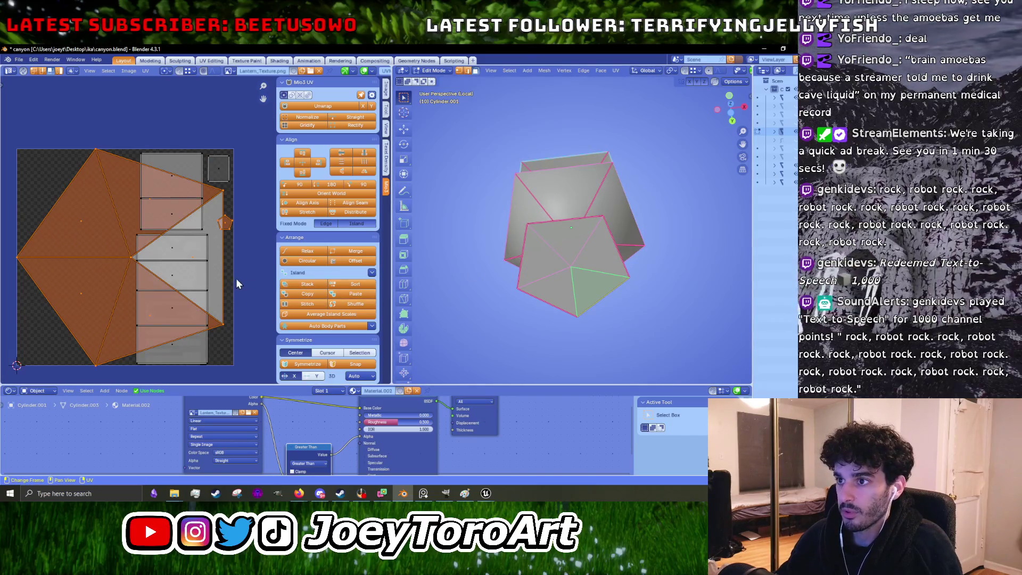
click(244, 280)
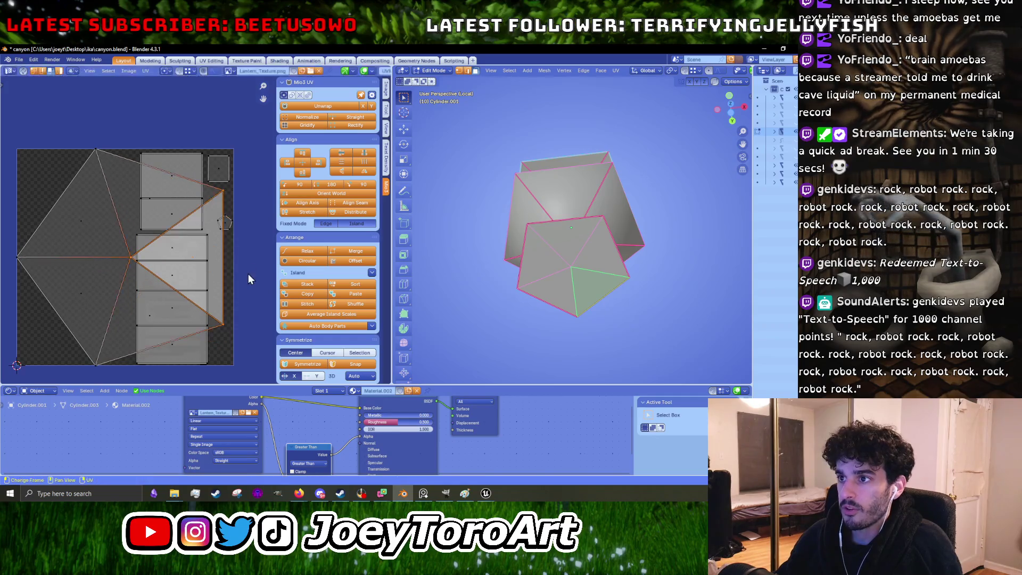
scroll(515, 263, up, 3)
click(591, 272)
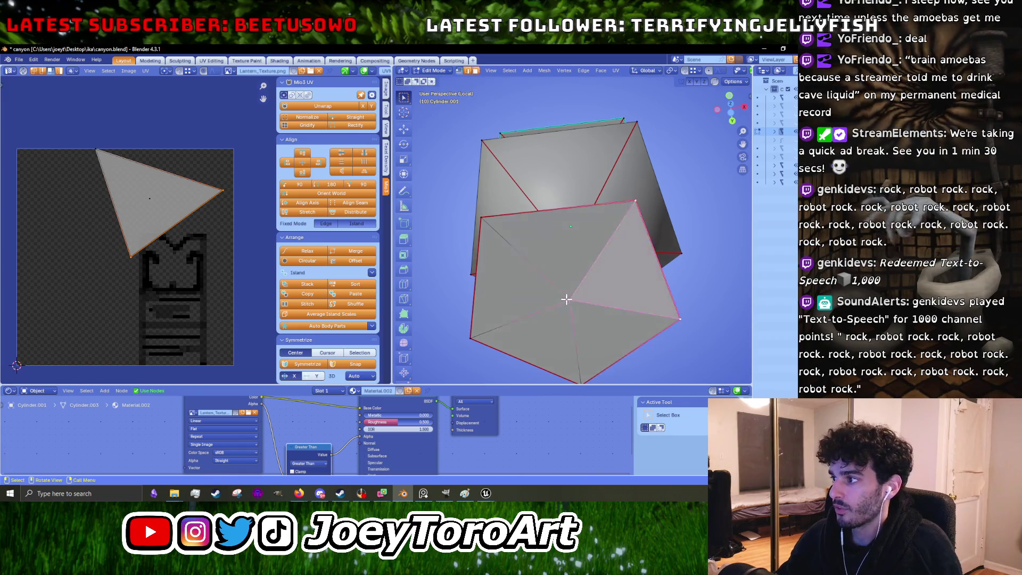
Step: Rotate the pentagon's centre-to-right edge with Rotate Edge CW in edge select mode
key(alt+a)
key(2)
click(522, 283)
click(596, 314)
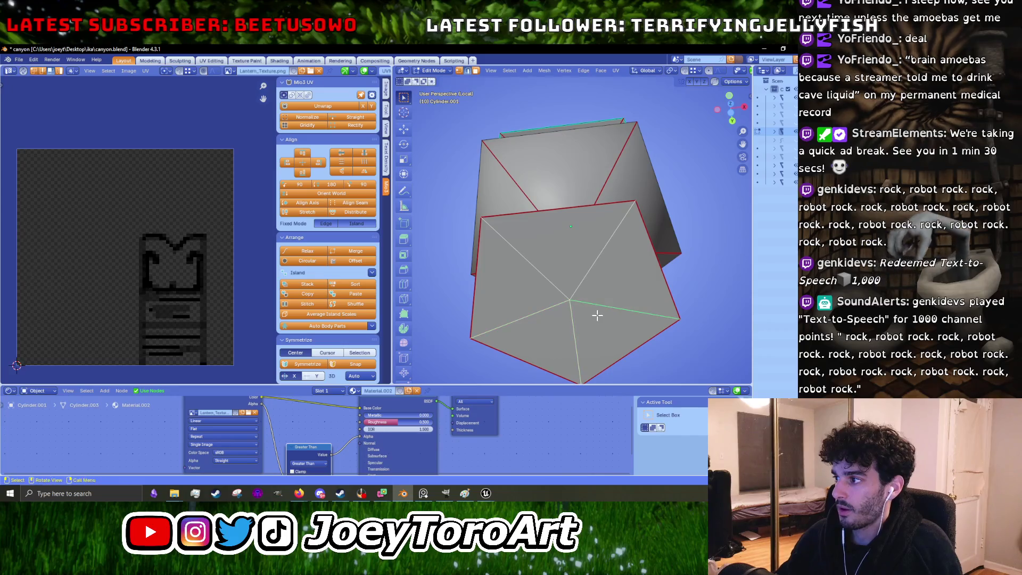
right_click(596, 316)
click(595, 315)
Step: Re-unwrap two pentagon faces and pack the UV islands inside the image
key(a)
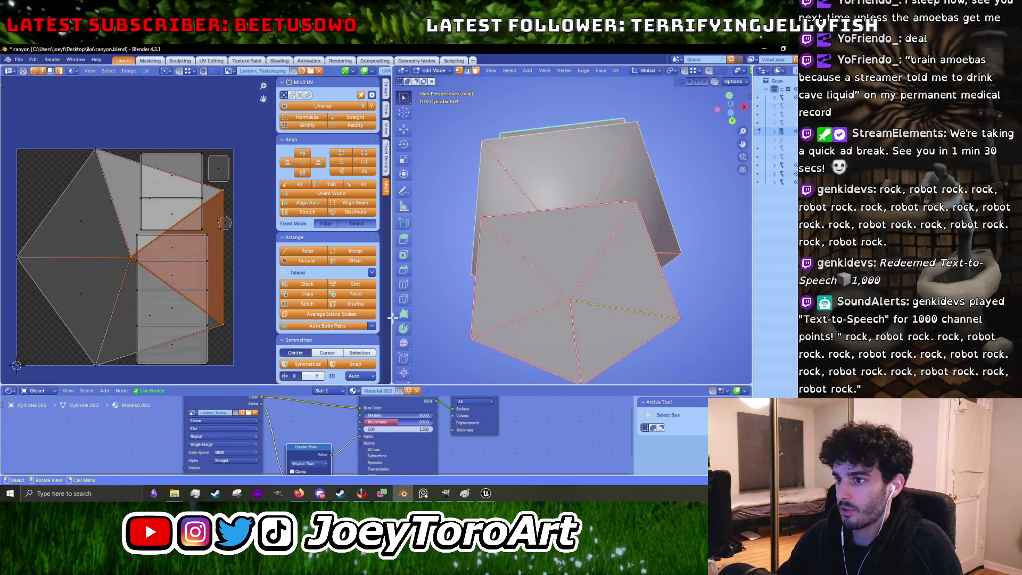
click(102, 289)
key(alt+a)
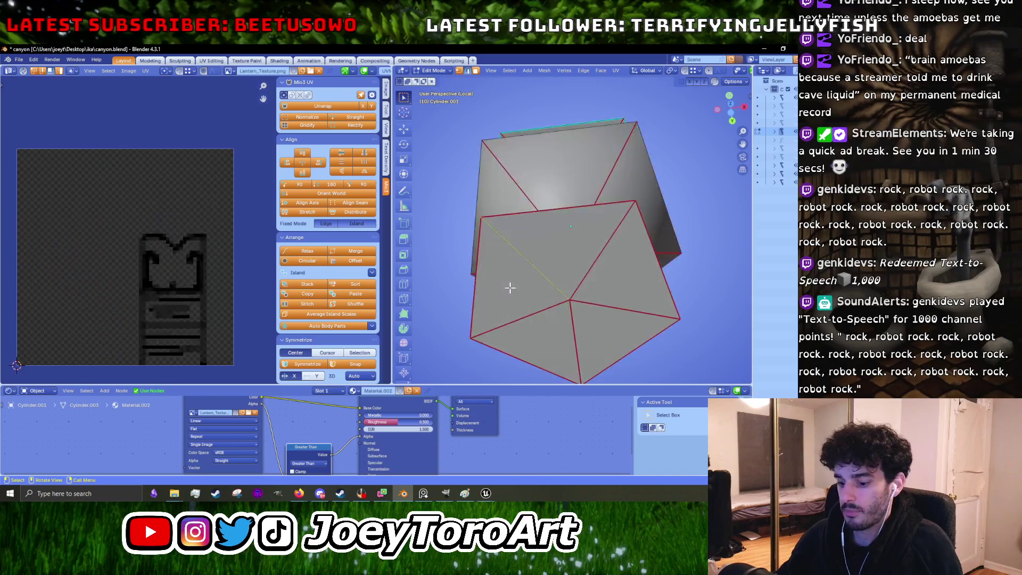
shift+click(554, 334)
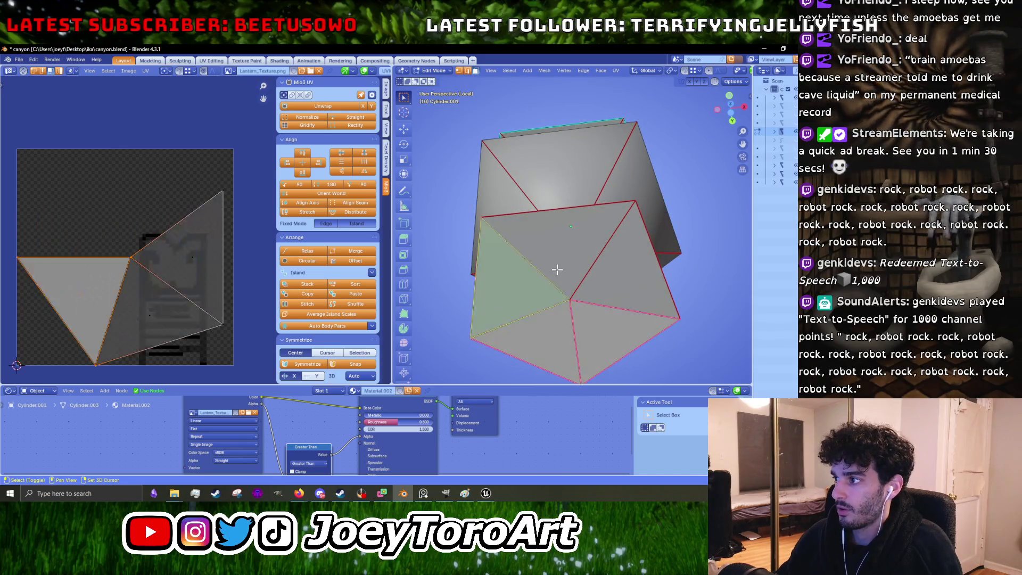
shift+click(600, 293)
right_click(600, 293)
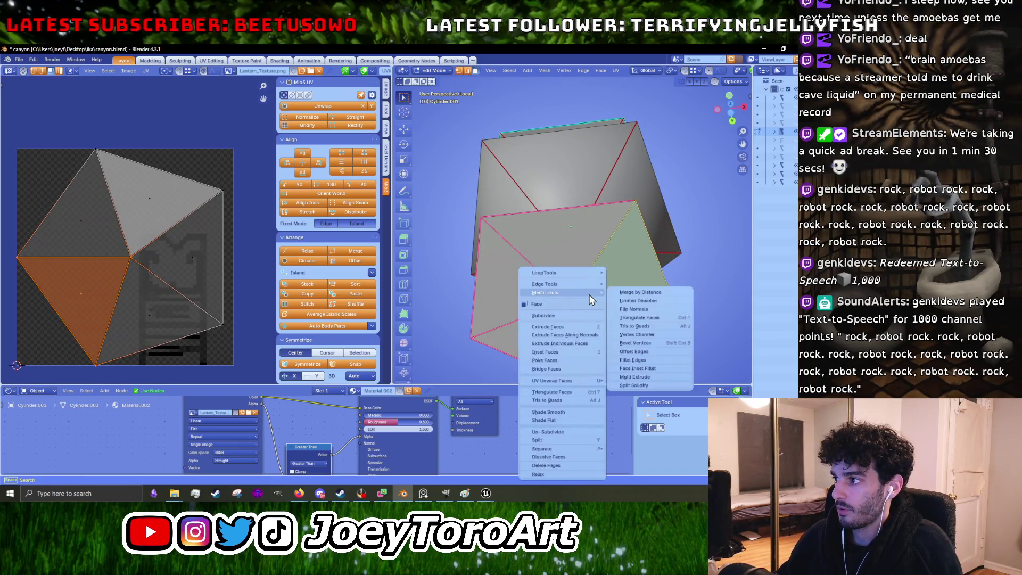
key(u)
click(218, 296)
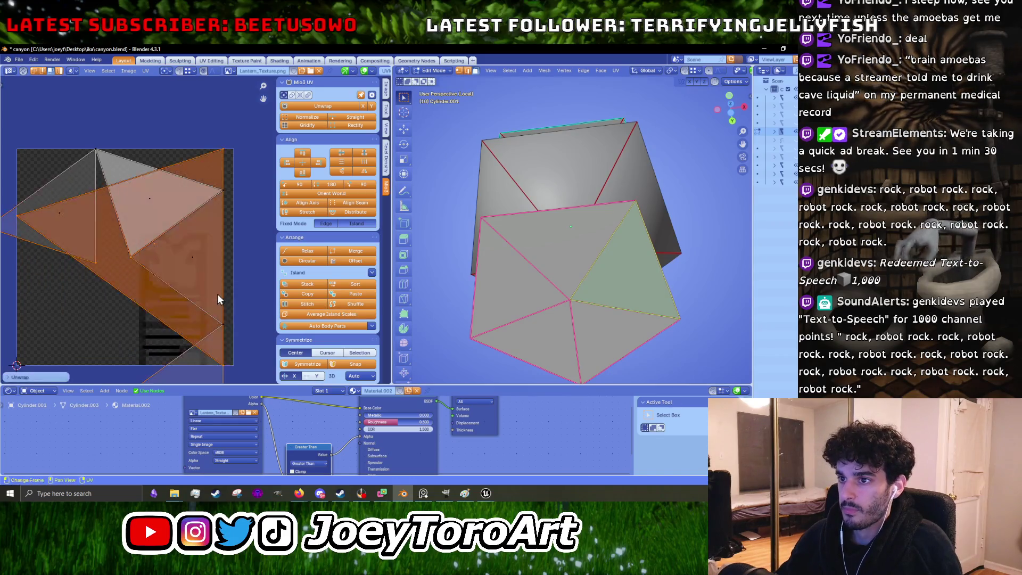
key(ctrl+p)
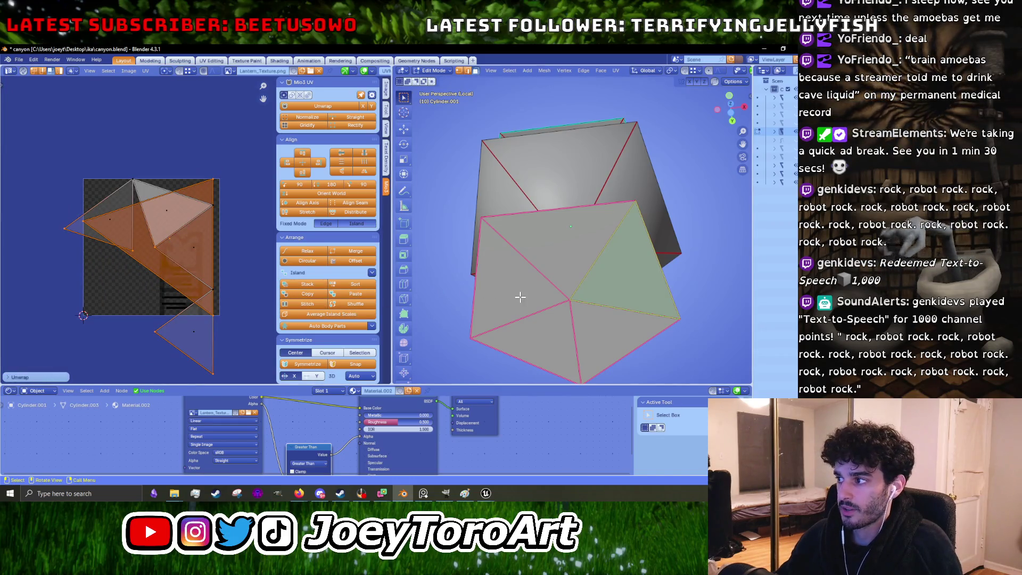
Step: Unwrap the whole pentagon into five separate triangle UV islands
shift+click(539, 284)
shift+click(539, 294)
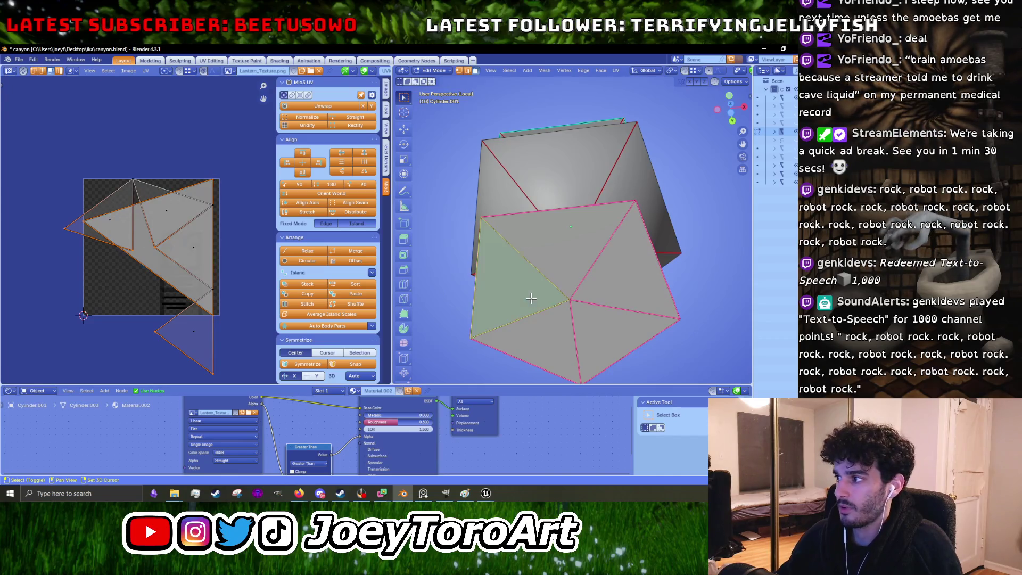
key(a)
key(u)
click(180, 298)
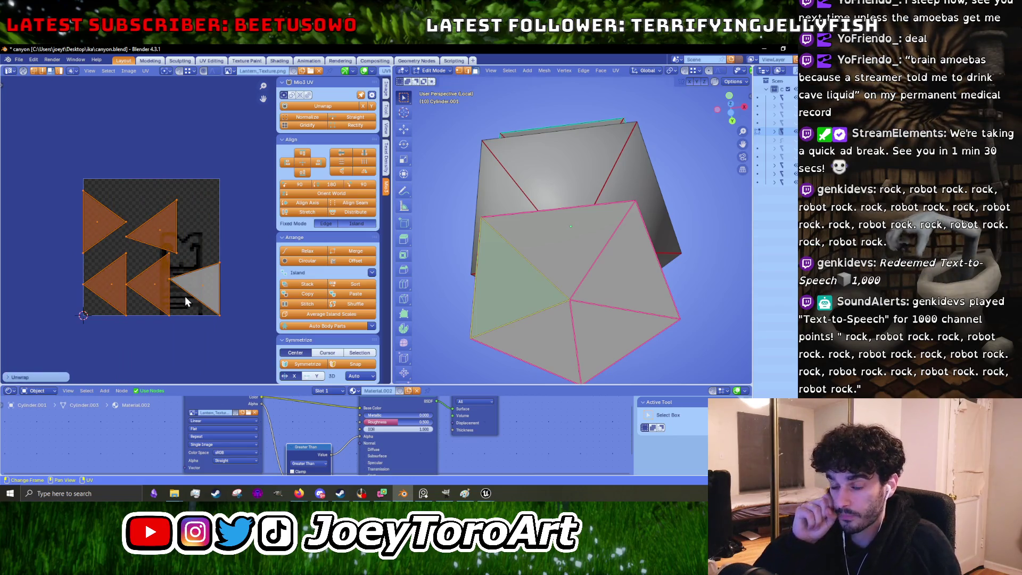
key(u)
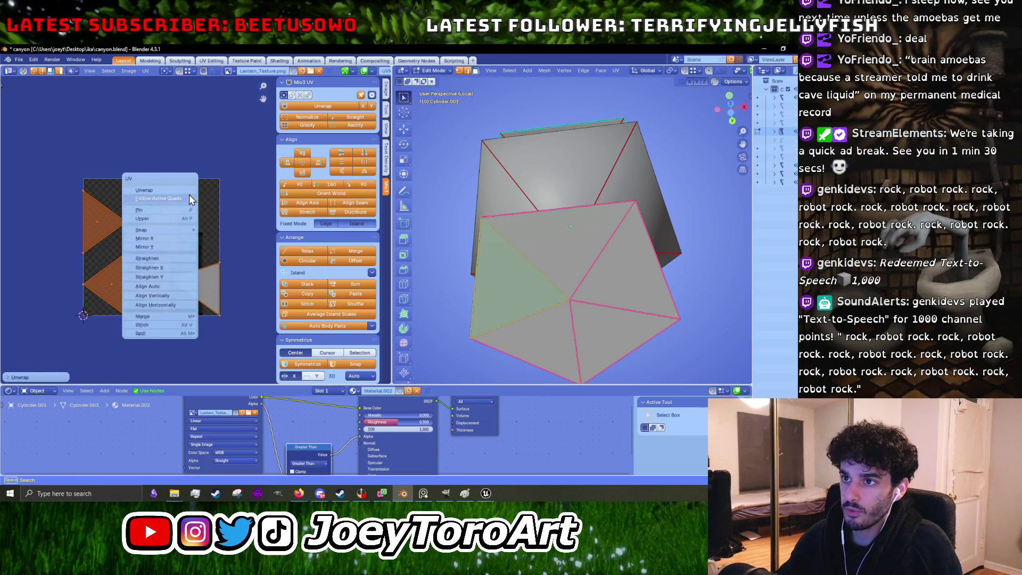
Step: Reset the triangle face's UV island to fill the texture square and start scaling it down
key(Escape)
key(u)
key(Escape)
key(u)
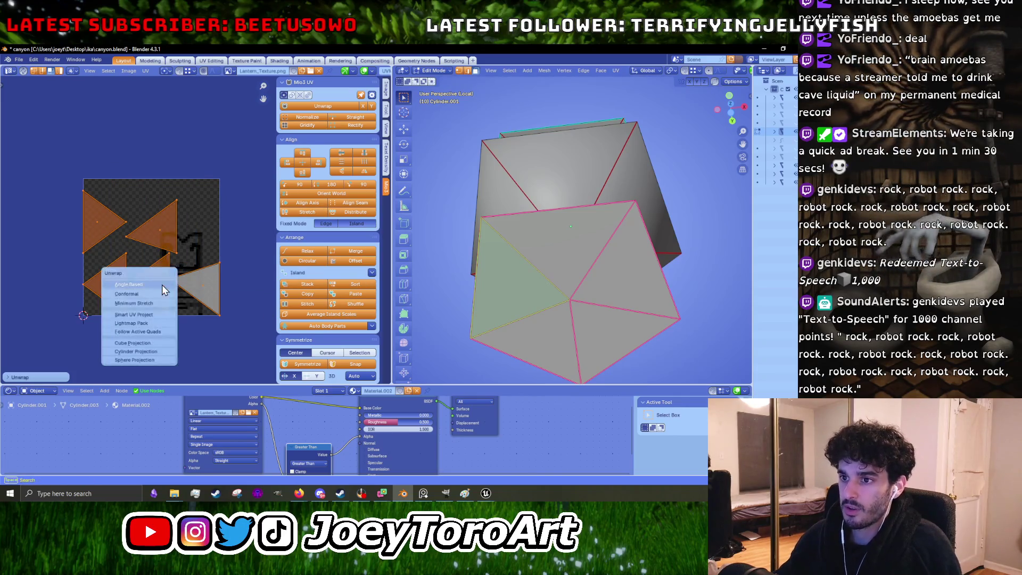
key(Escape)
key(u)
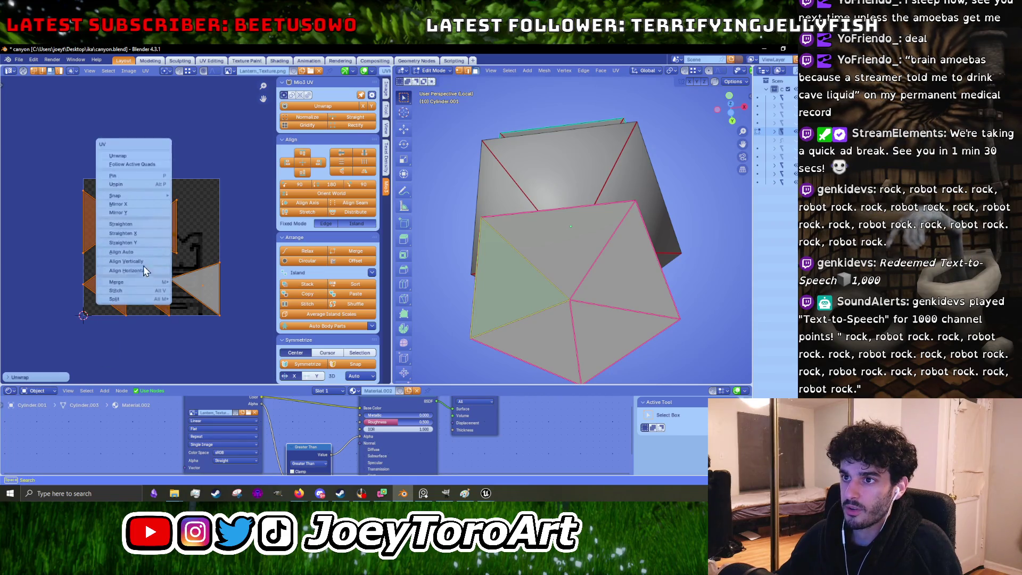
key(Escape)
key(u)
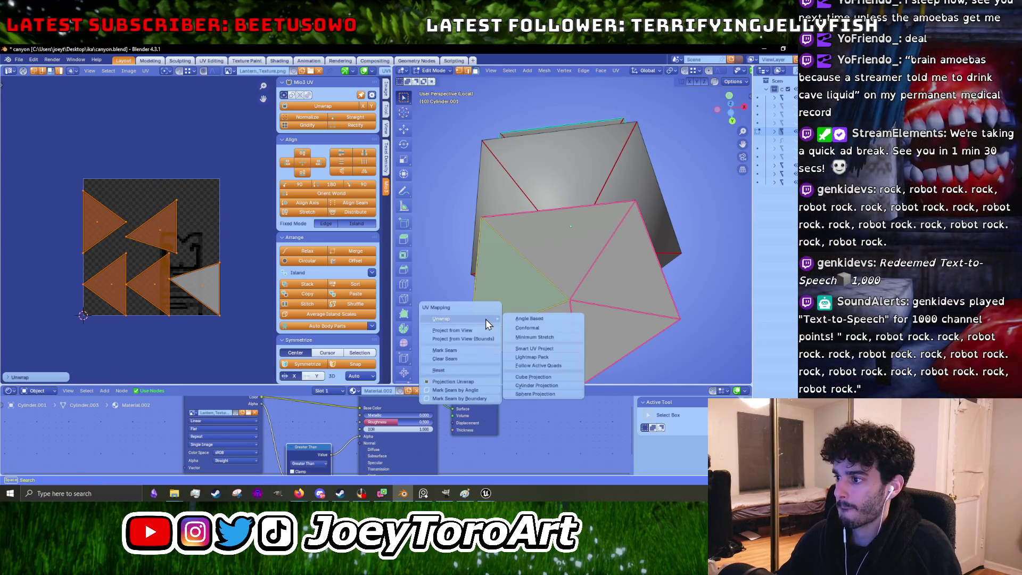
click(453, 366)
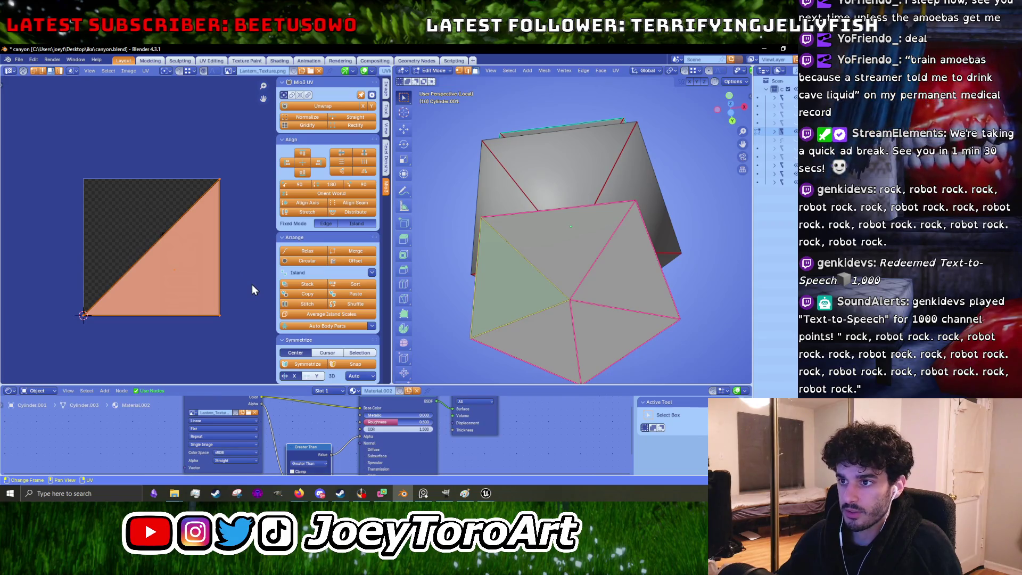
key(s)
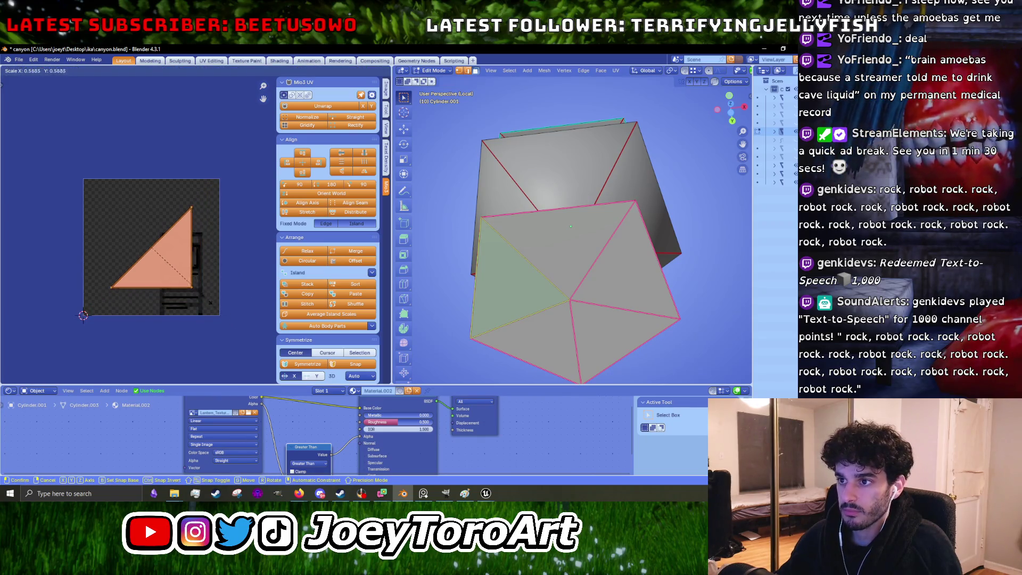
Step: Shrink the triangle island and move and rotate it beside the pentagon island
click(165, 263)
scroll(164, 263, up, 3)
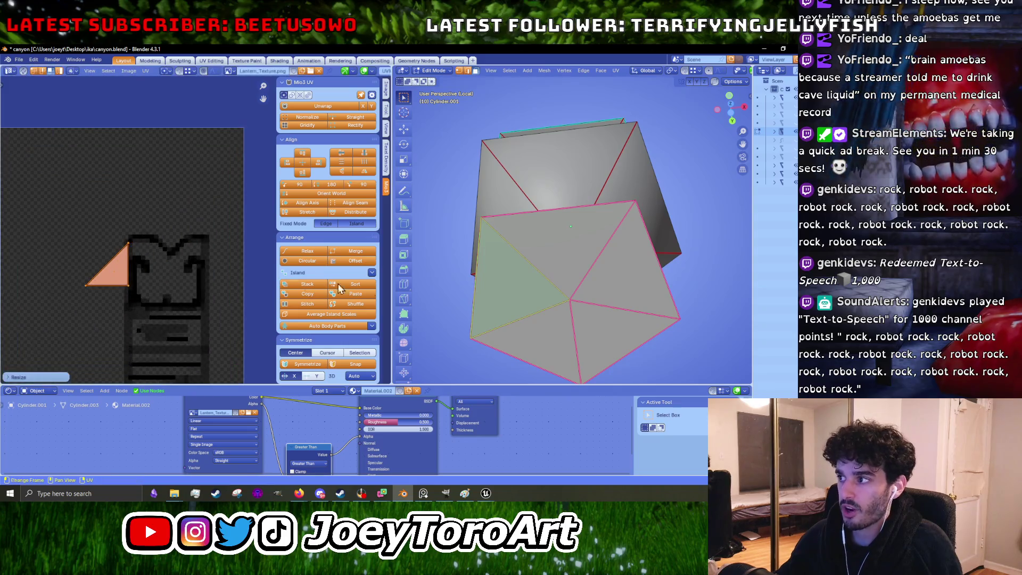
key(g)
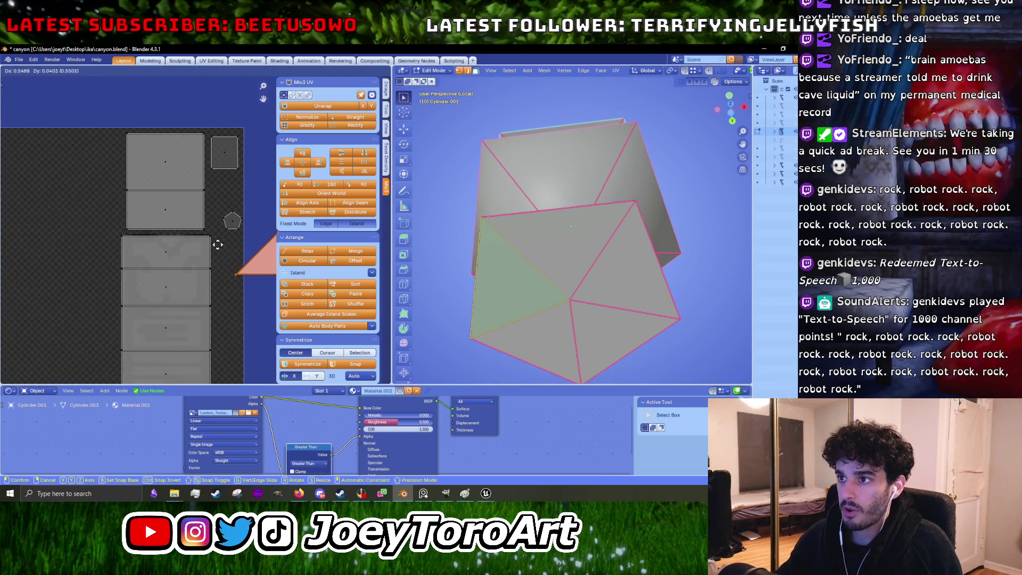
click(206, 226)
middle_drag(206, 226, 194, 245)
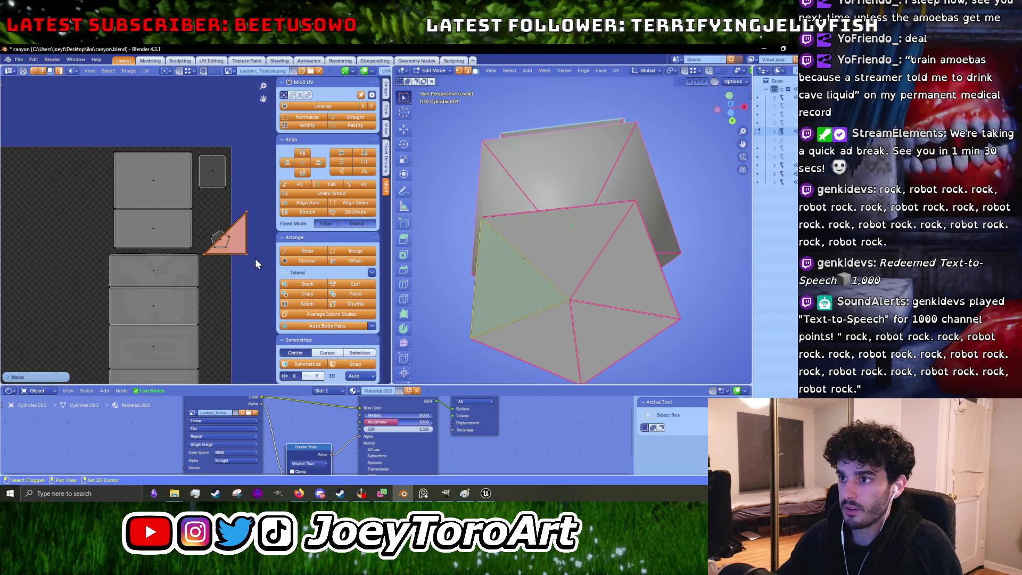
scroll(264, 283, up, 1)
scroll(240, 299, up, 1)
key(r)
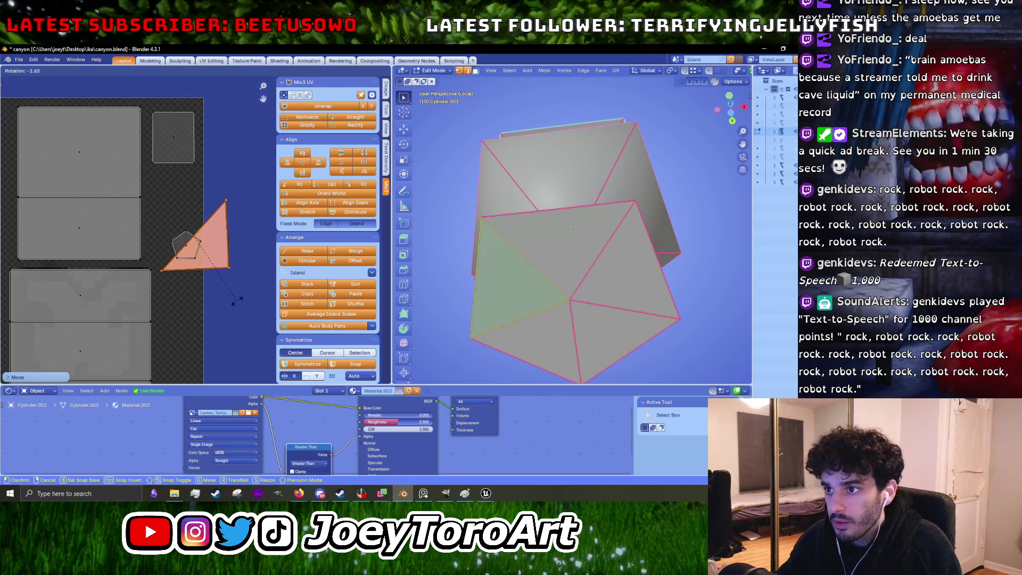
scroll(252, 239, up, 1)
scroll(249, 236, up, 1)
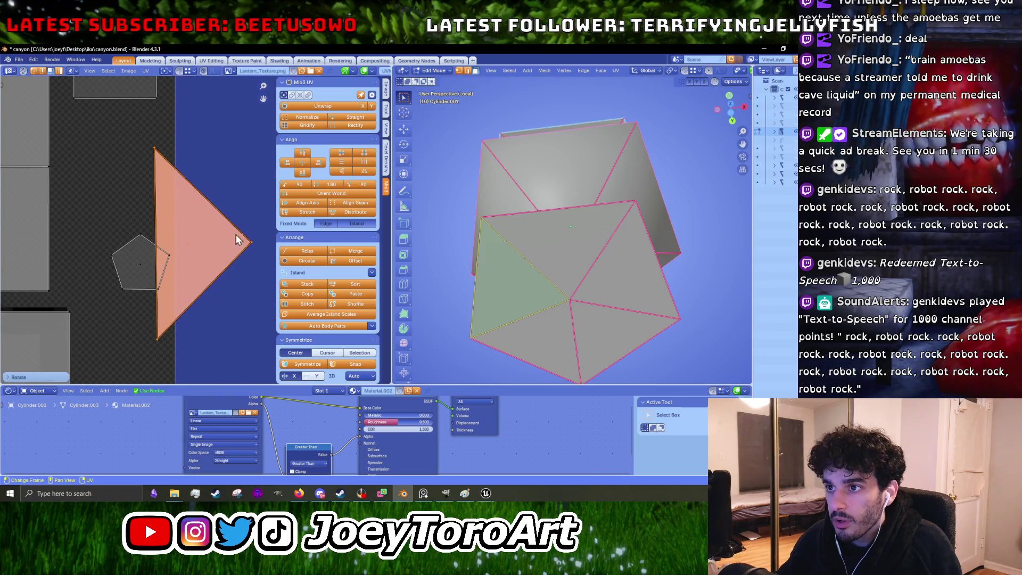
click(250, 236)
Step: Rescale, shift and rotate the triangle island into its final orientation
key(s)
key(g)
click(156, 186)
middle_drag(156, 187, 226, 210)
key(r)
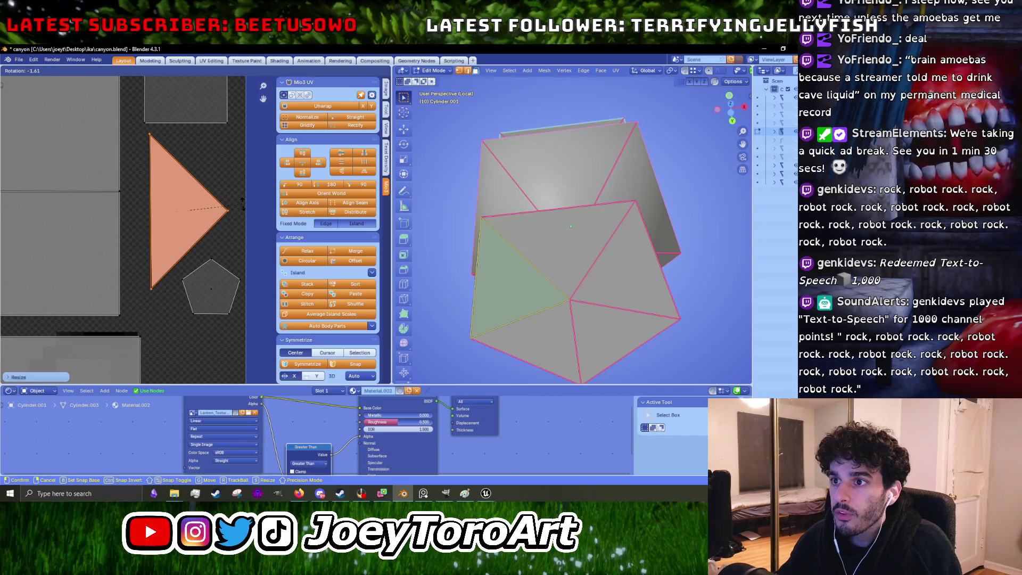
scroll(203, 210, down, 3)
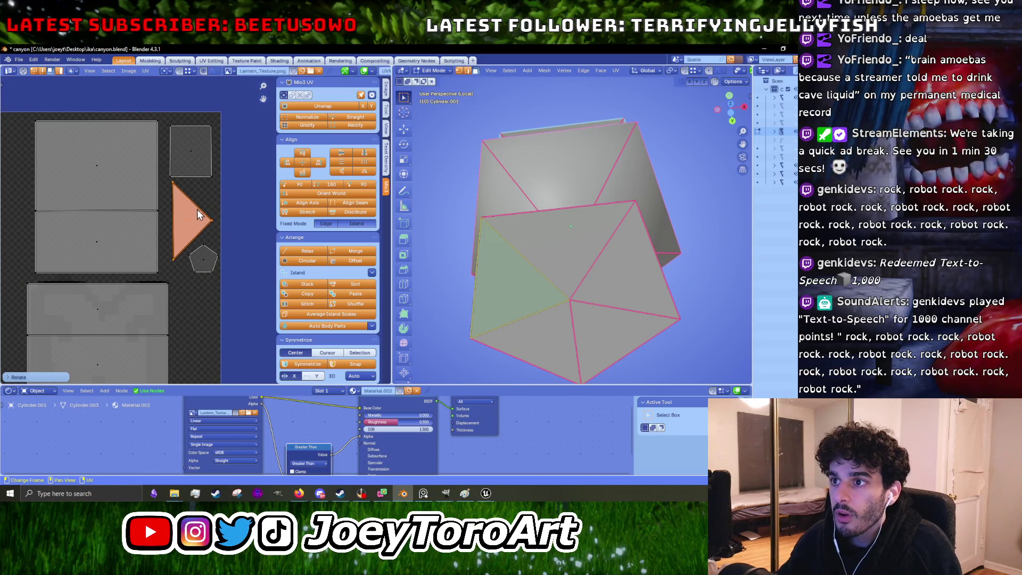
click(230, 230)
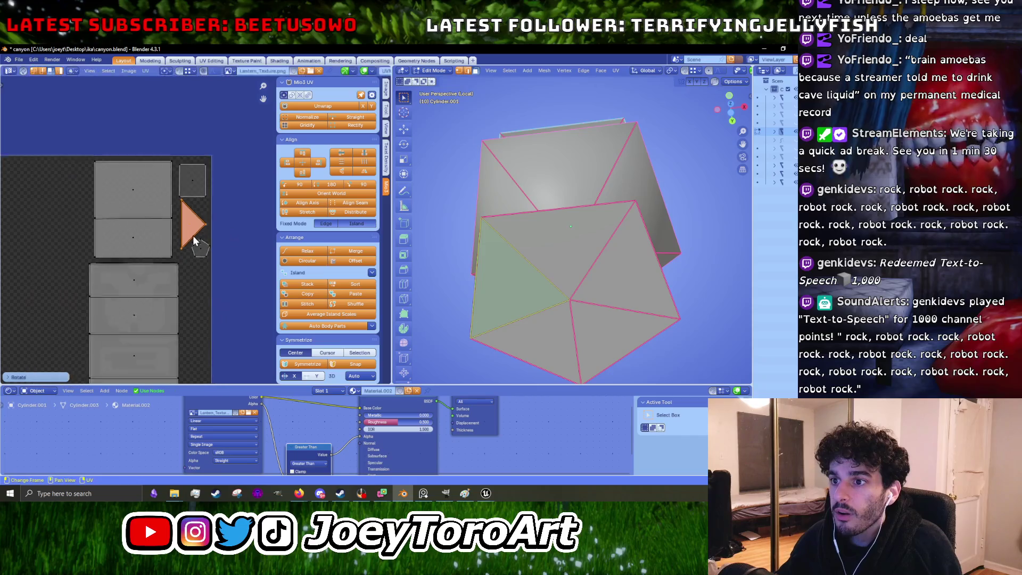
scroll(208, 239, down, 3)
scroll(185, 200, down, 1)
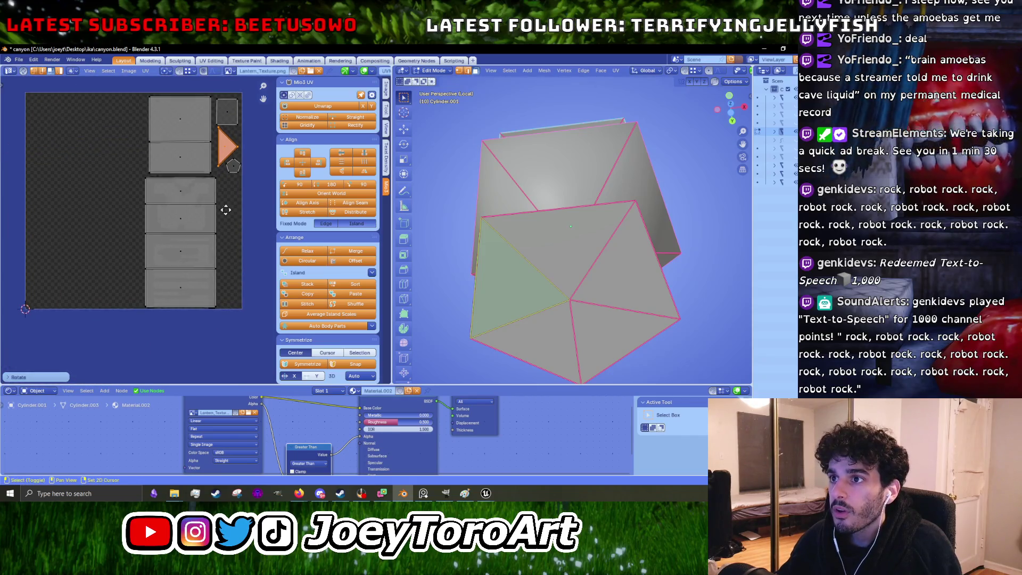
scroll(151, 162, down, 2)
Step: Auto-align all lantern UV islands into a column and snap them to pixels
drag(150, 144, 238, 322)
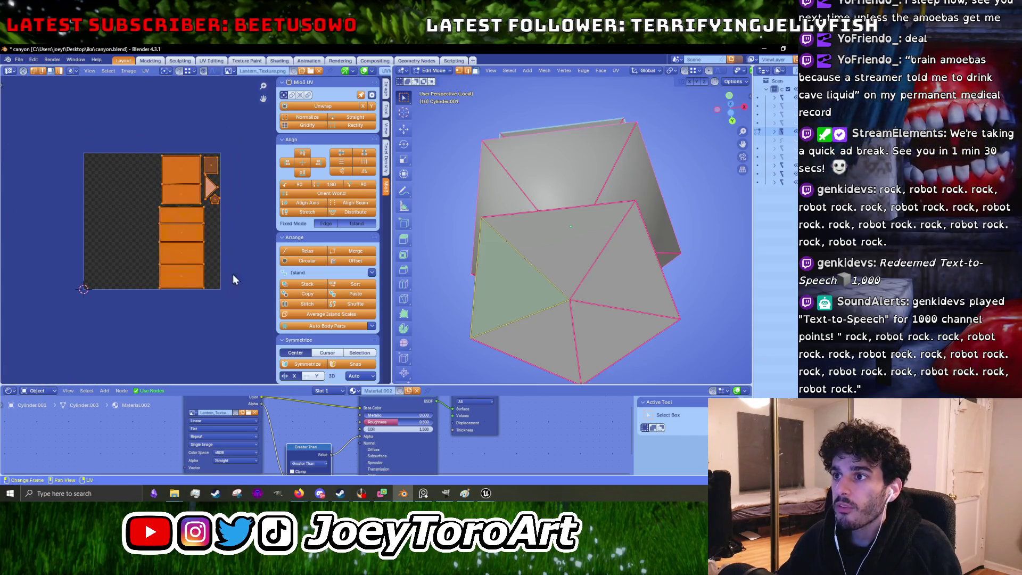
key(u)
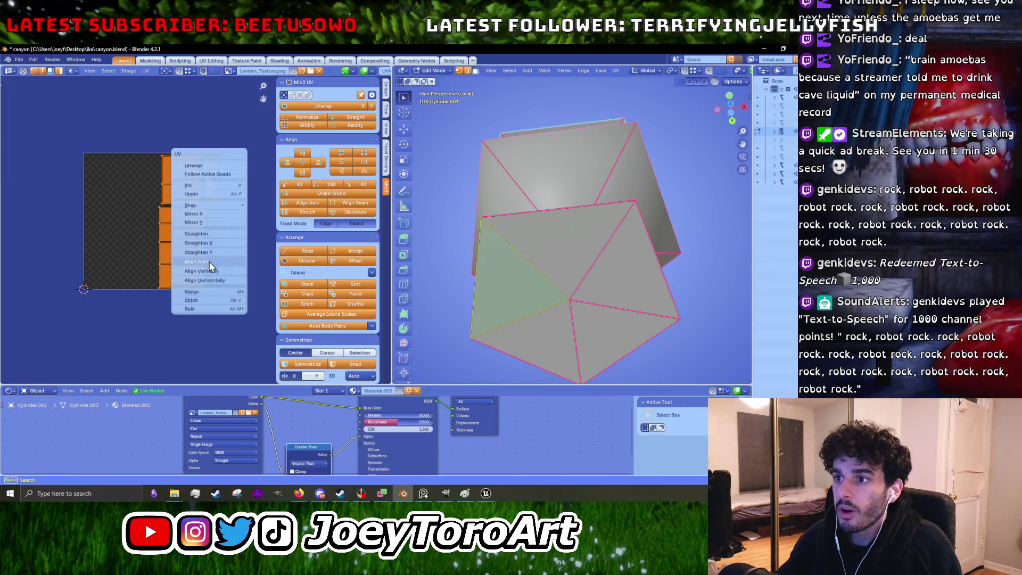
click(204, 271)
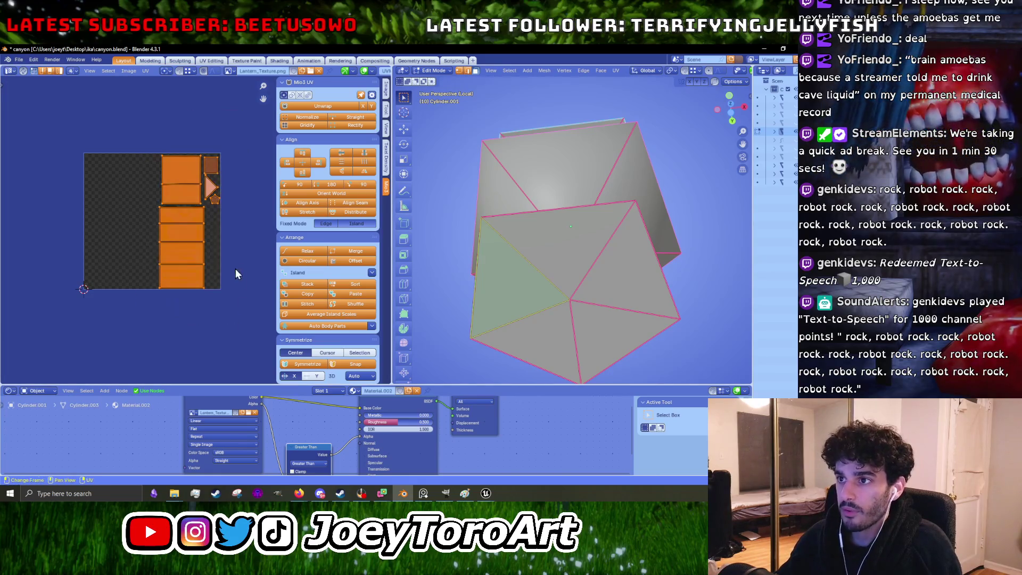
key(u)
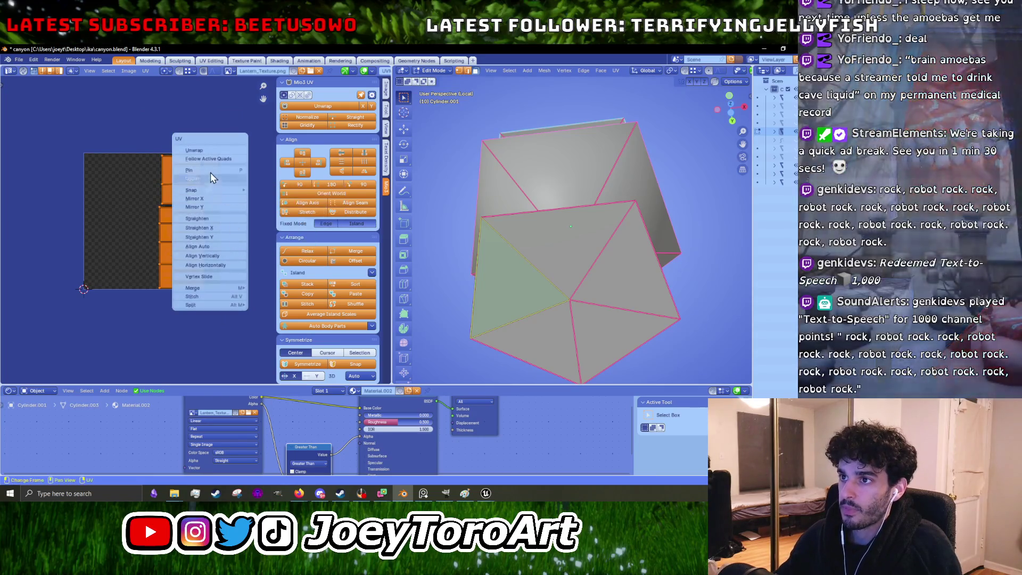
mouse_move(209, 189)
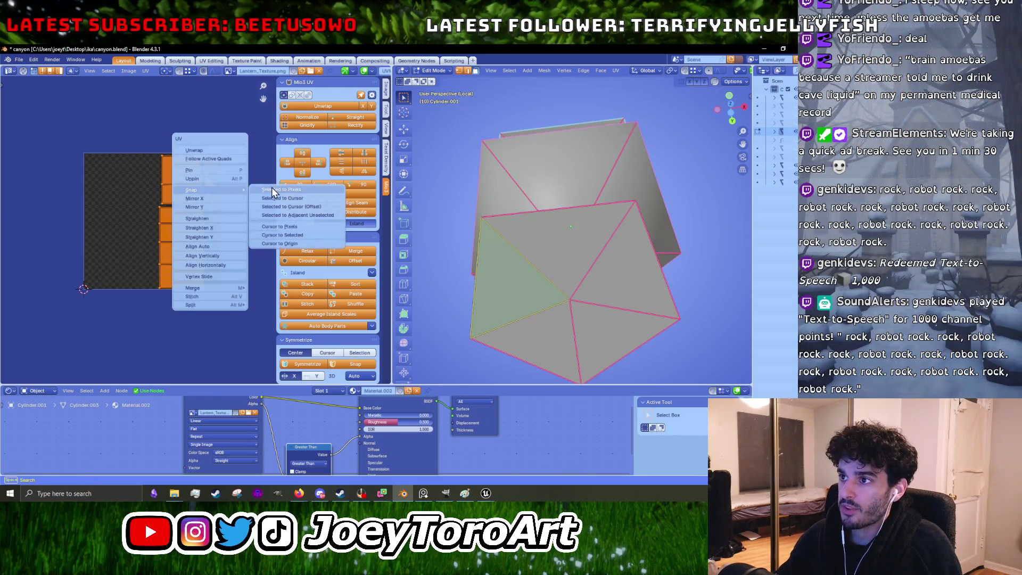
click(272, 193)
scroll(184, 238, up, 2)
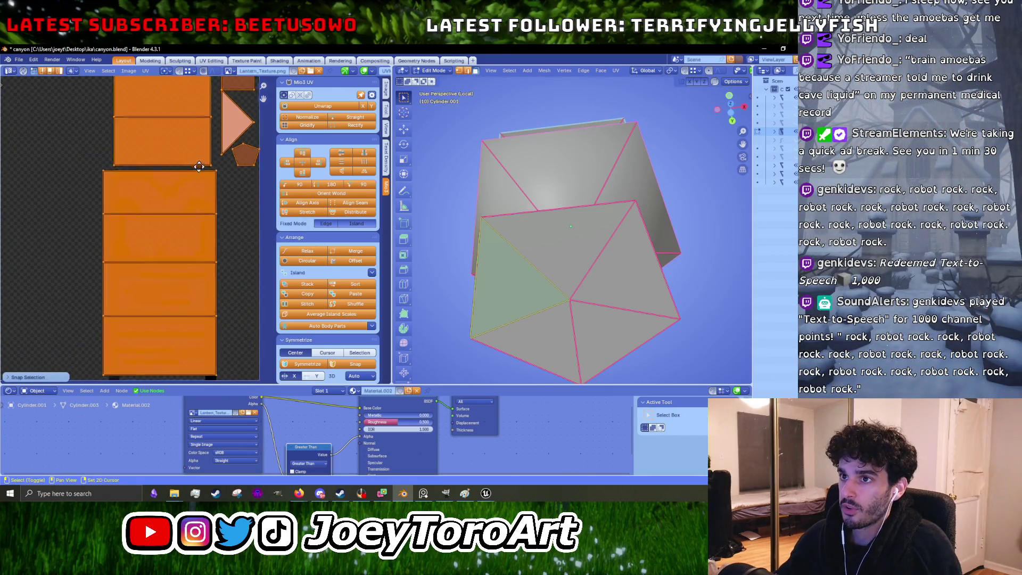
scroll(207, 217, up, 1)
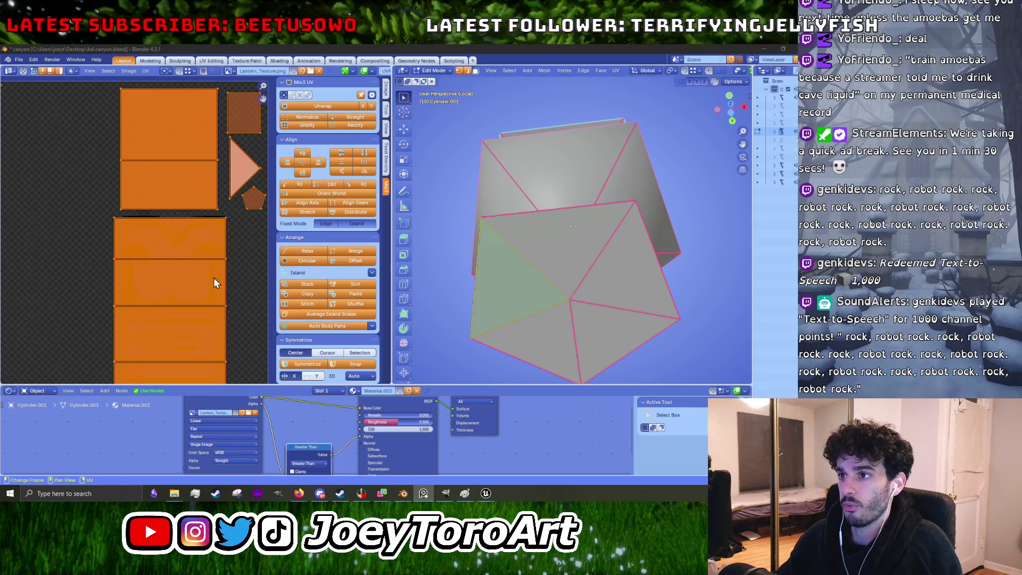
Step: Box-select only the bottom body island and start moving it
middle_drag(213, 277, 204, 248)
scroll(115, 231, down, 1)
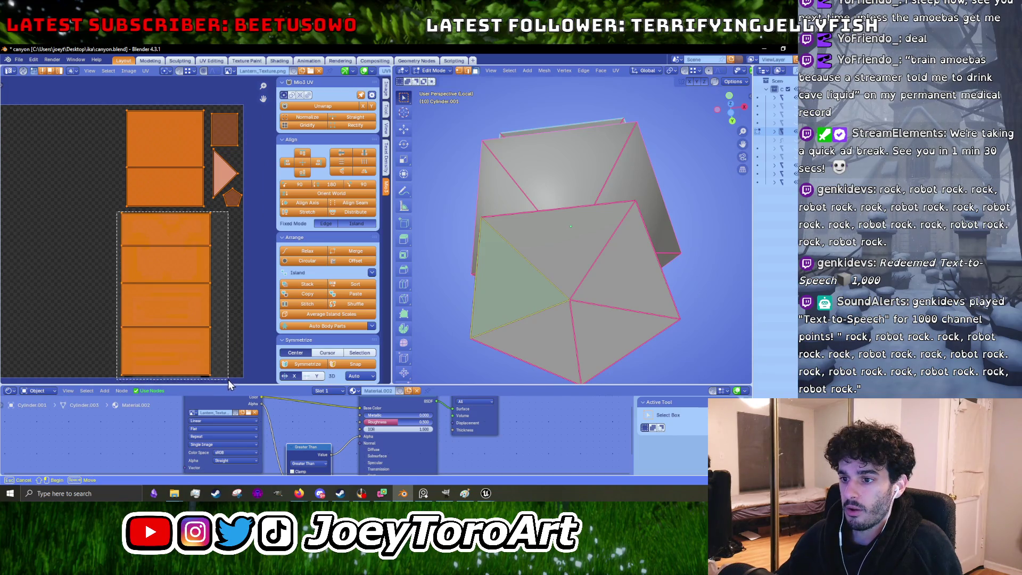
drag(117, 211, 227, 380)
scroll(180, 234, up, 2)
scroll(179, 234, up, 1)
scroll(174, 231, up, 1)
key(g)
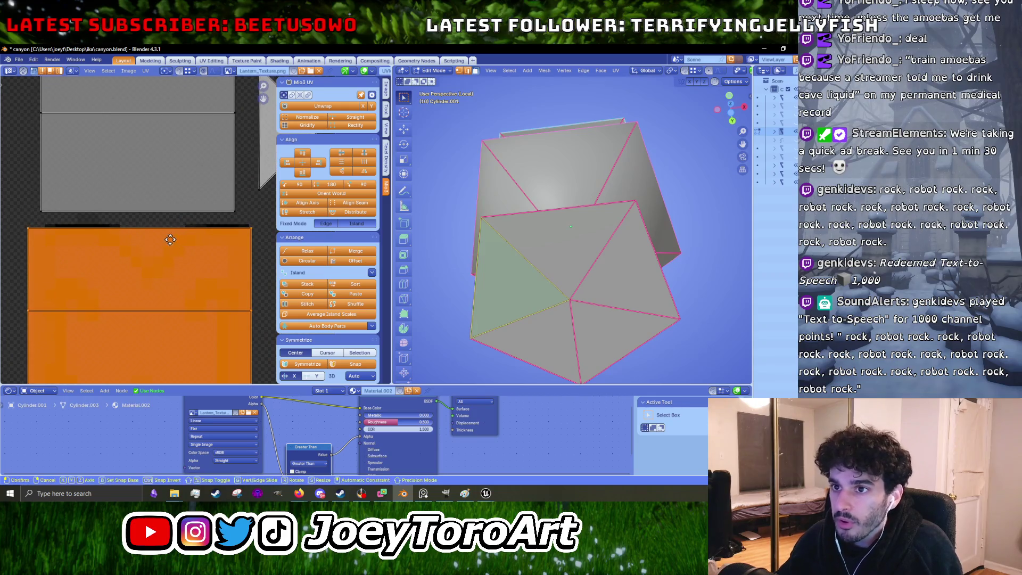
Step: Nudge the bottom body island into place and re-snap all UV islands into alignment
click(172, 238)
key(g)
click(171, 238)
scroll(170, 238, down, 3)
key(a)
right_click(167, 243)
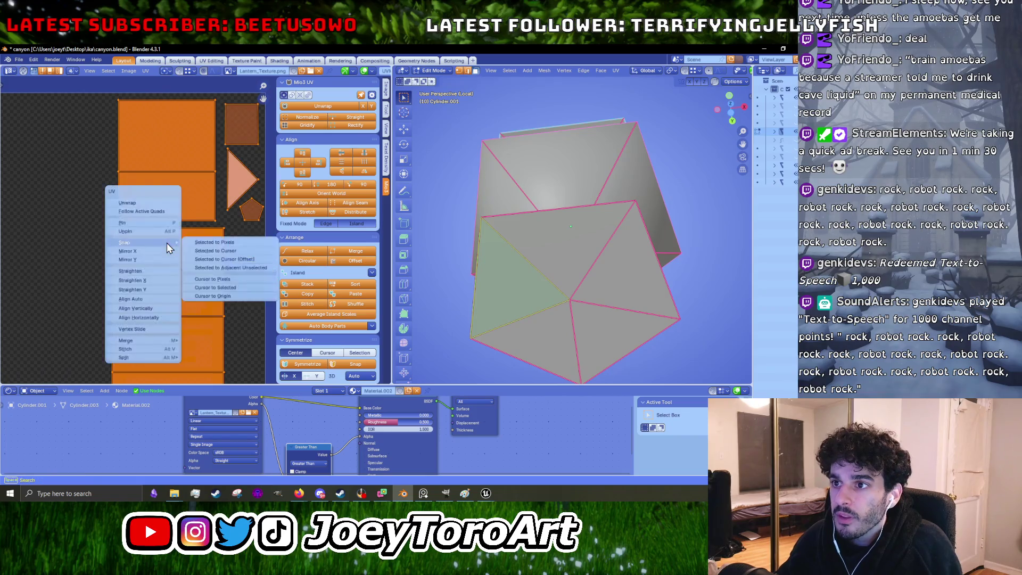
click(217, 253)
scroll(171, 223, up, 2)
scroll(169, 224, up, 1)
scroll(181, 233, down, 5)
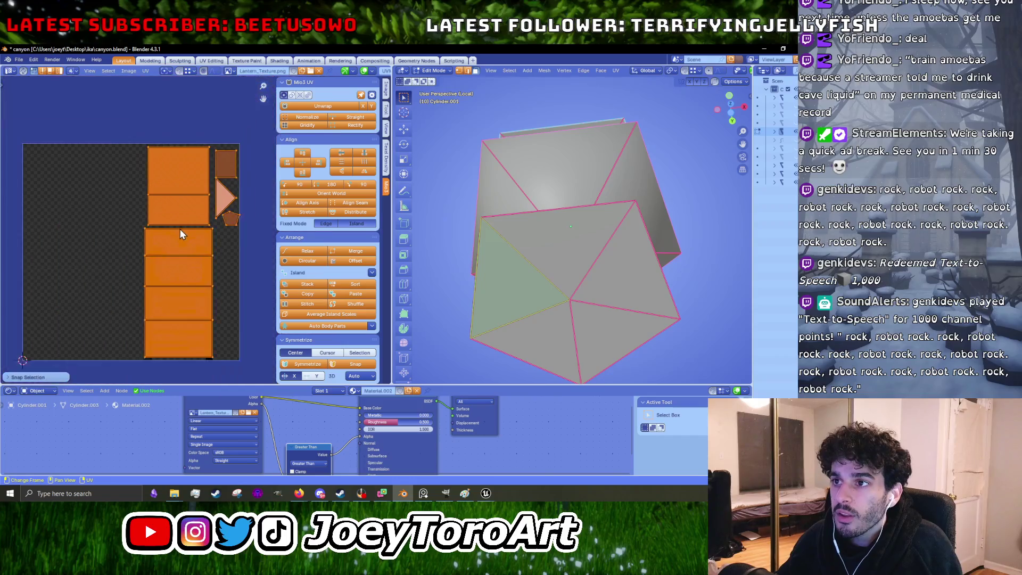
Step: Reselect all UV islands and bring up the UV menu holding layout export
key(alt+a)
key(a)
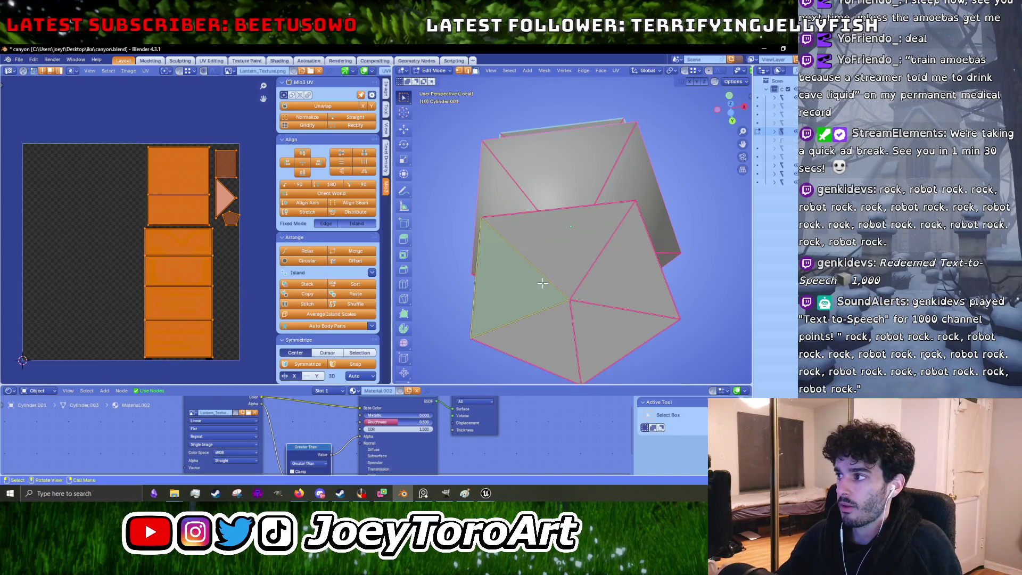
middle_drag(542, 256, 554, 265)
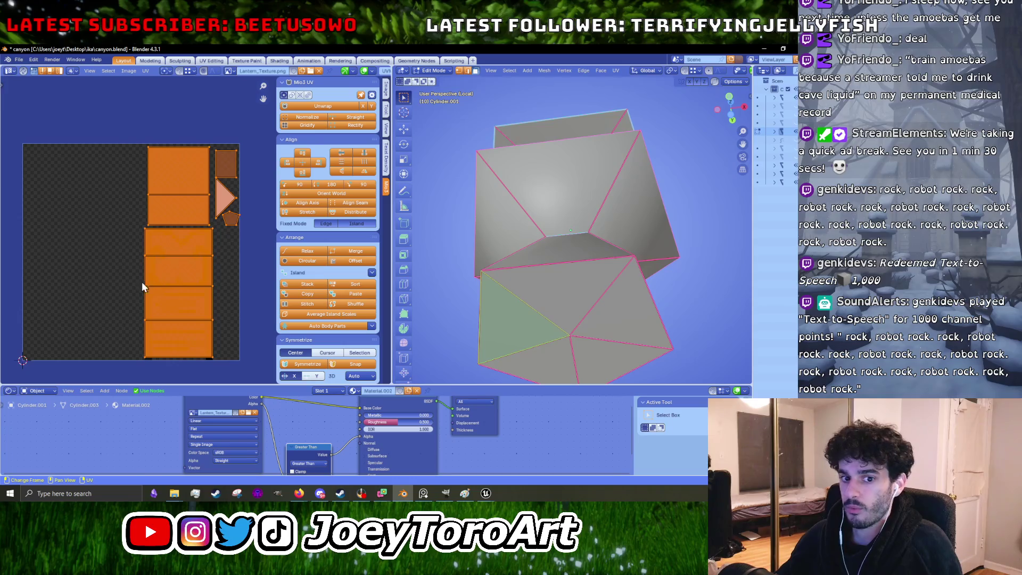
click(149, 71)
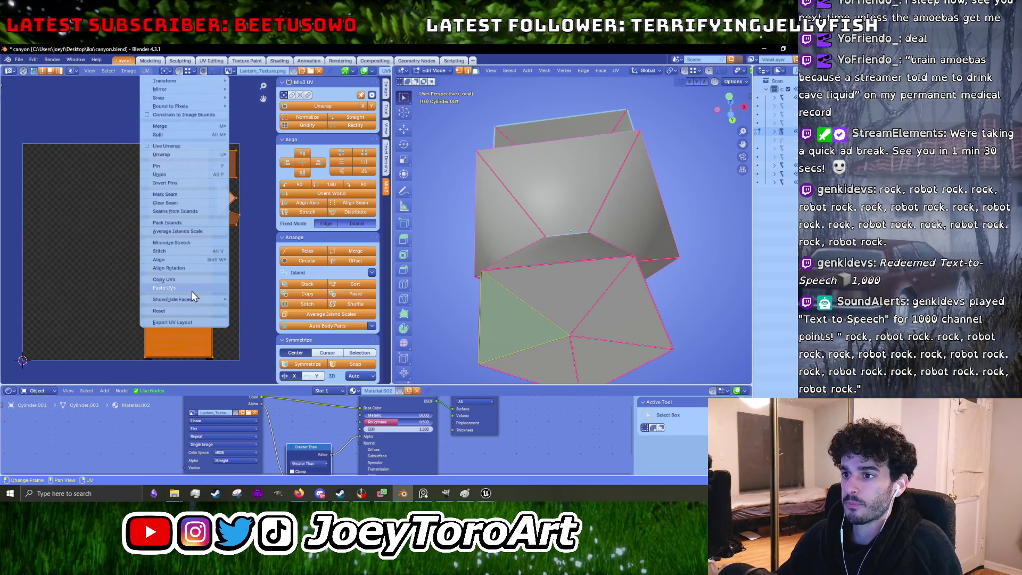
Step: Export the UV layout to Lantern_UV.png
click(169, 322)
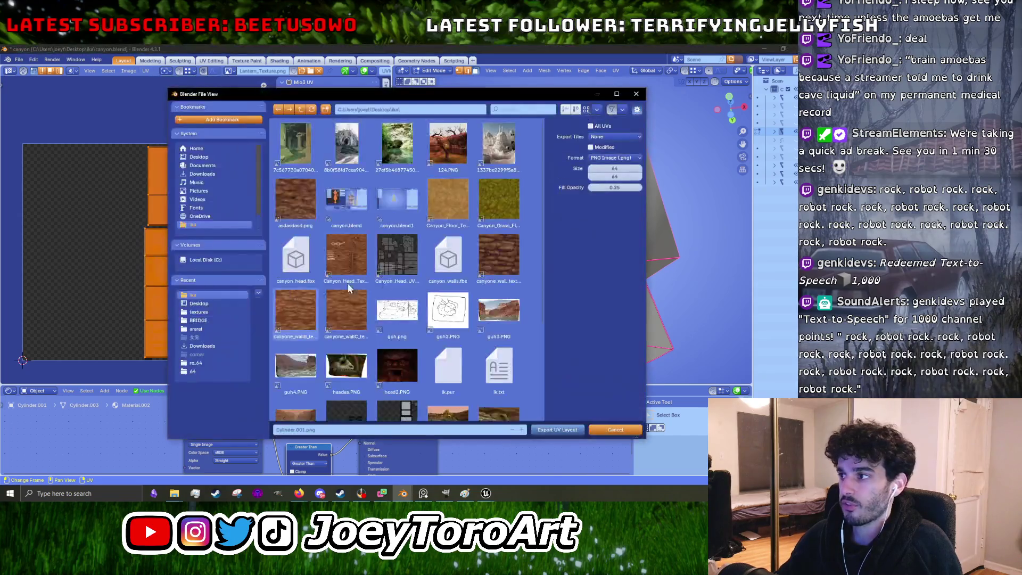
scroll(471, 349, down, 1)
click(416, 302)
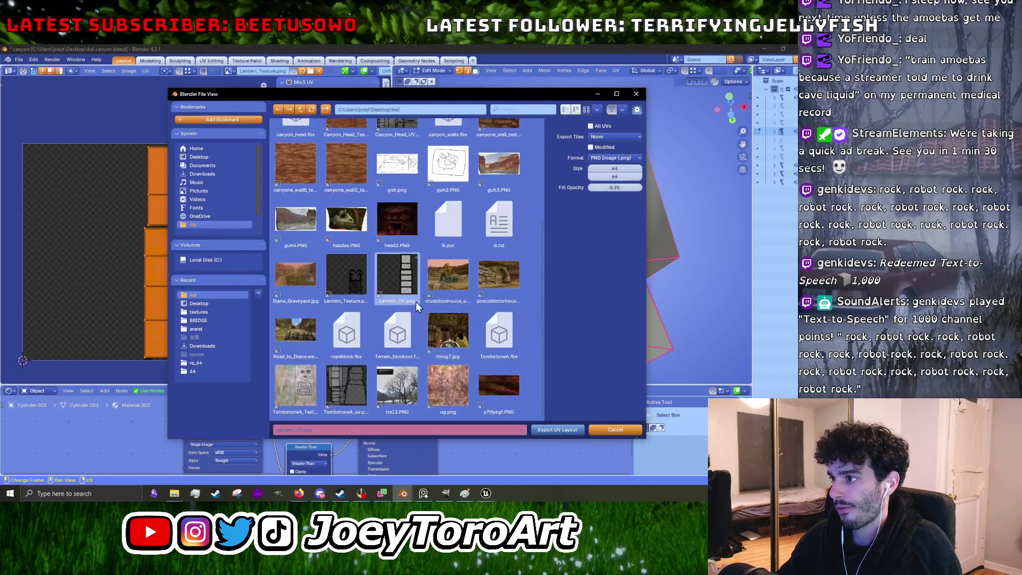
click(559, 430)
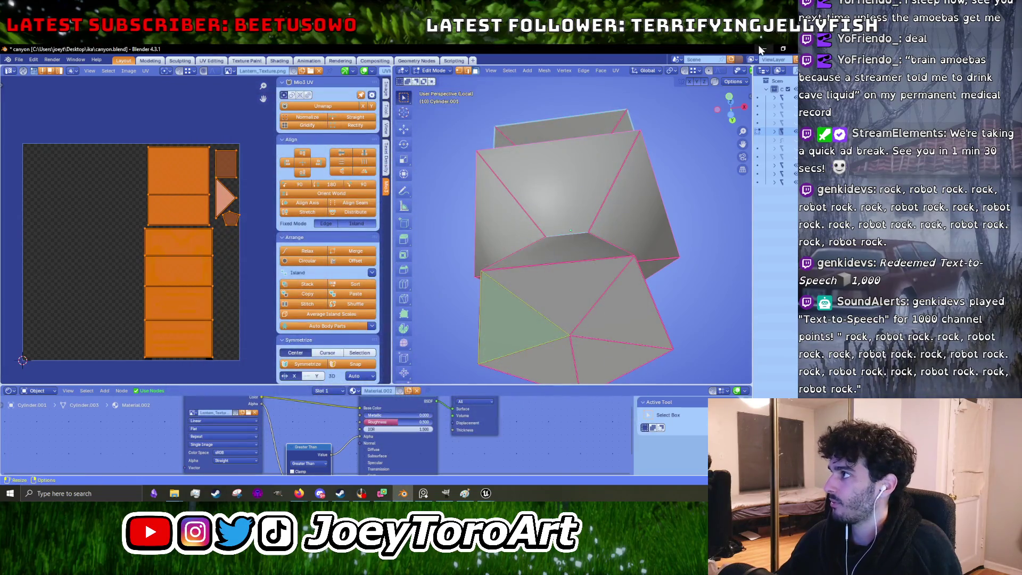
Step: Minimise the Unreal Engine window and switch to GIMP's pixel-art texture
key(alt+Tab)
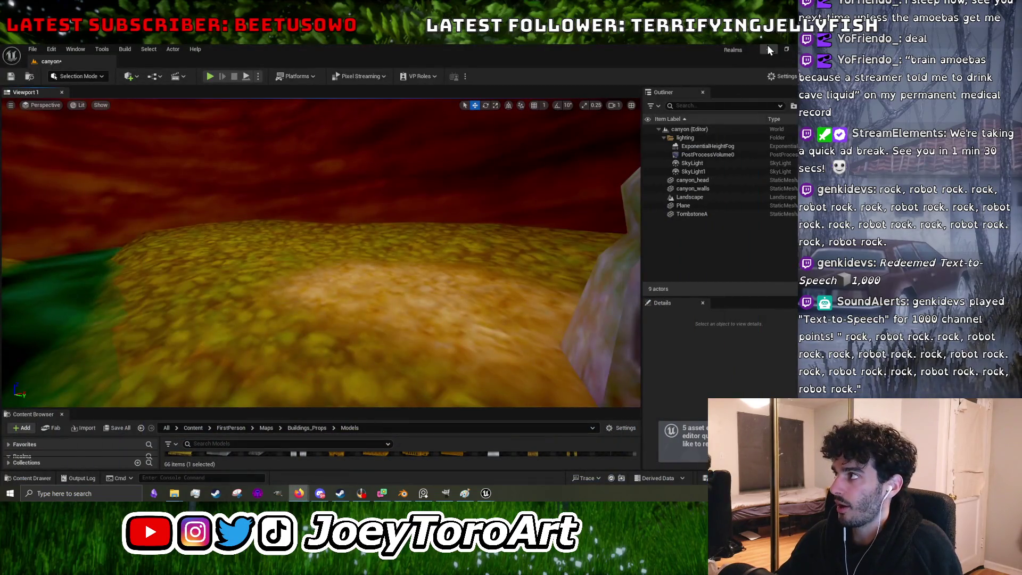
click(768, 49)
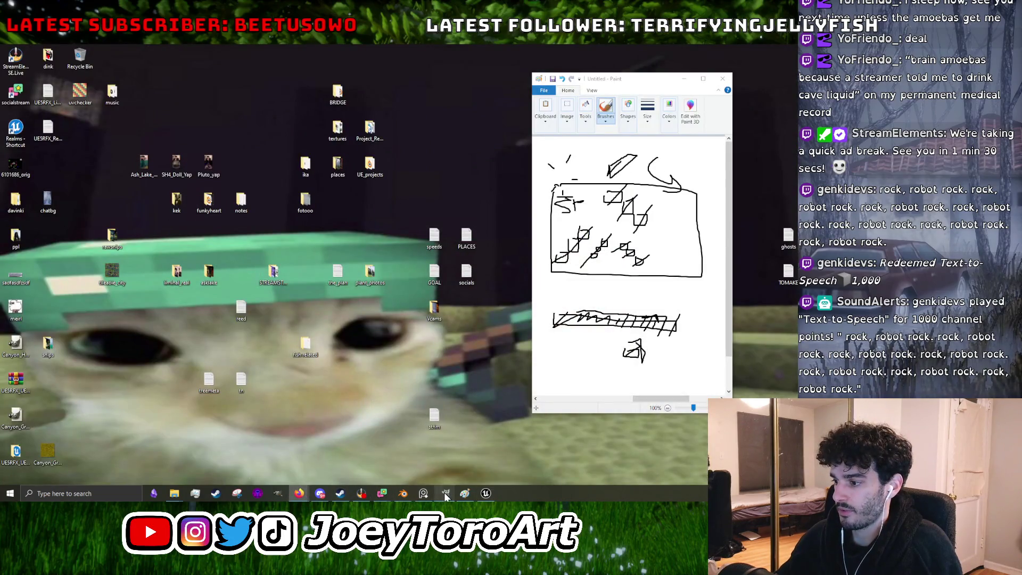
click(445, 493)
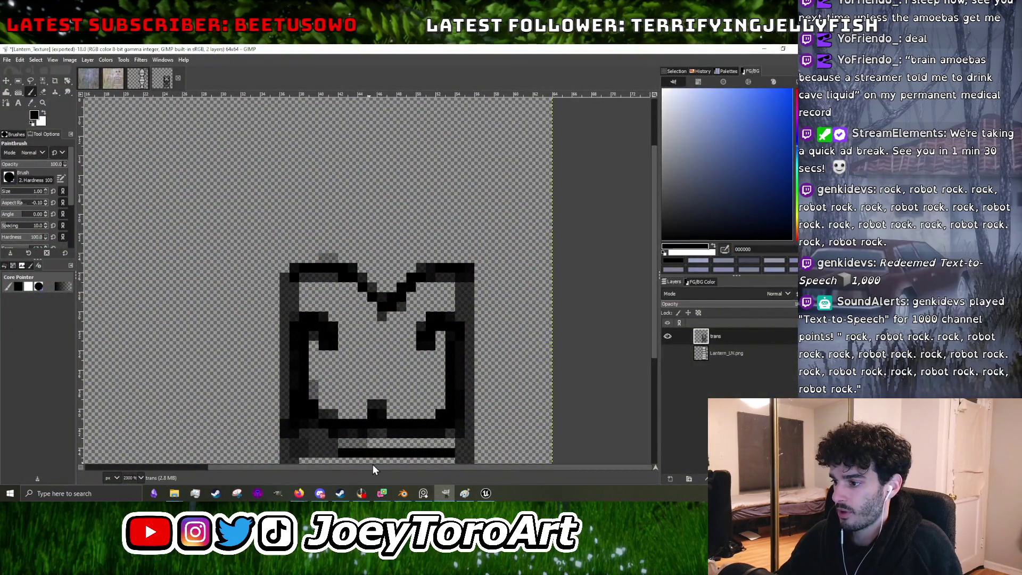
ctrl+scroll(386, 297, down, 8)
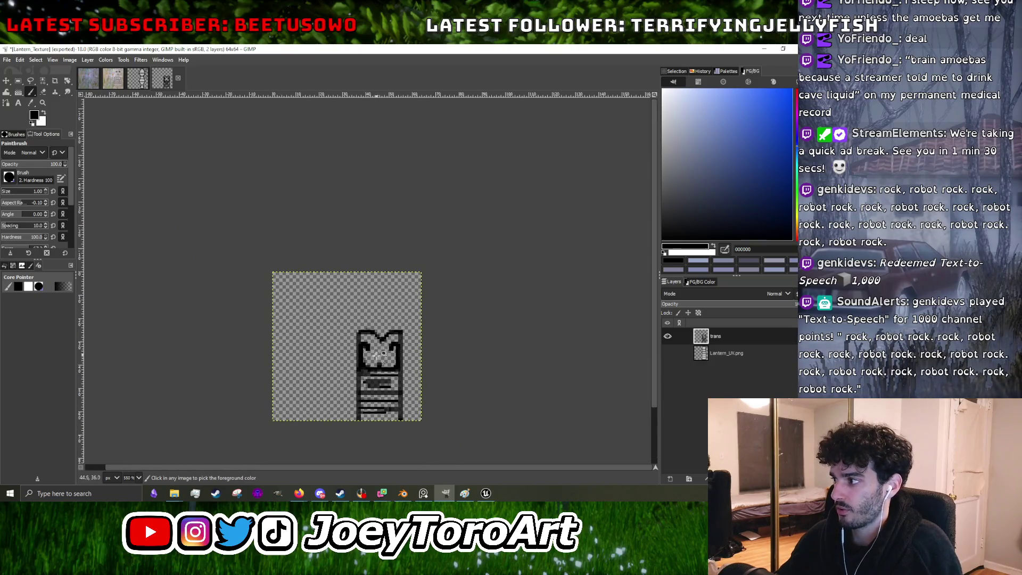
ctrl+scroll(376, 357, up, 1)
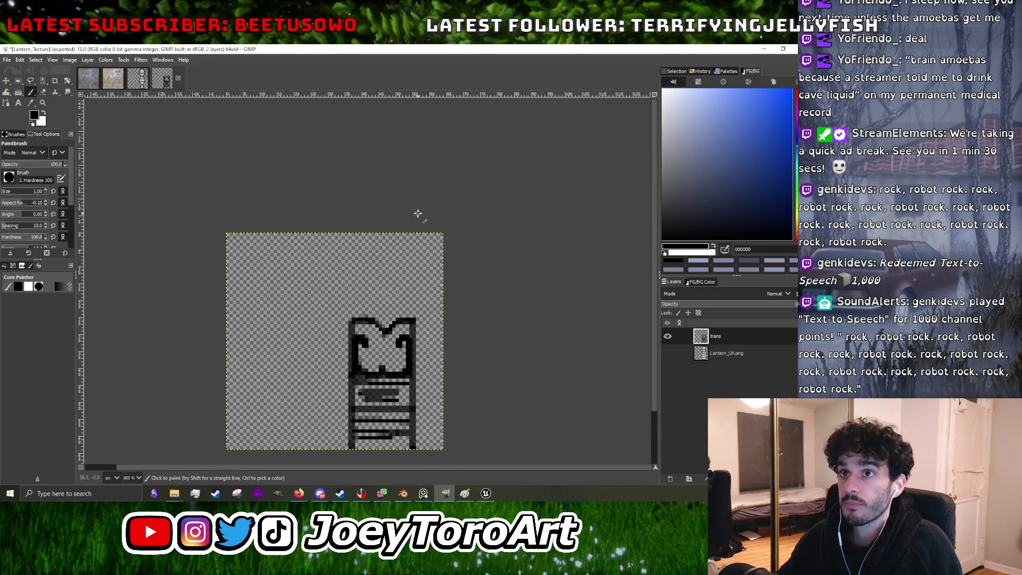
Step: Load Lantern_UV.png as a new layer and hide the trans layer
click(11, 60)
click(32, 104)
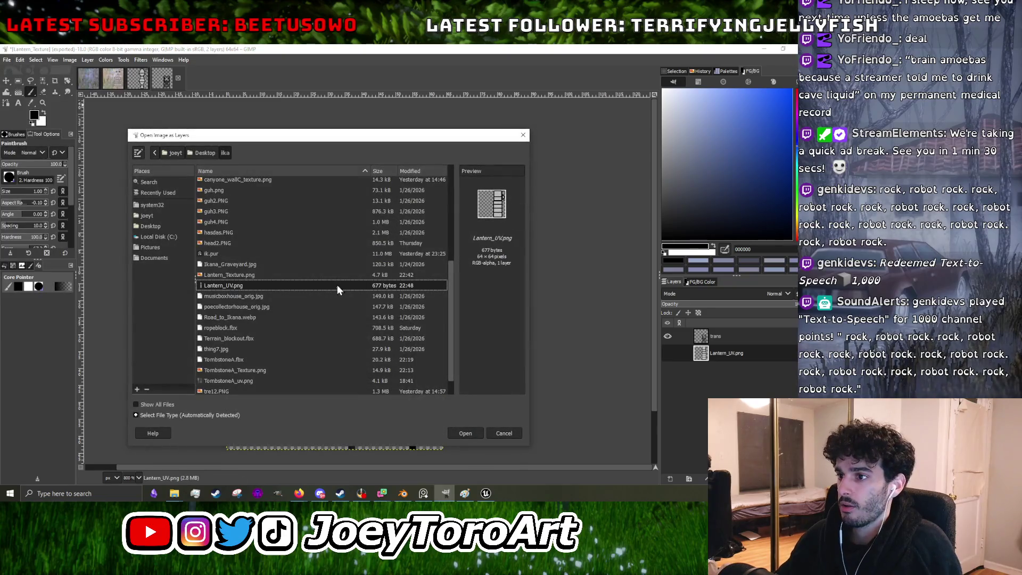
click(460, 434)
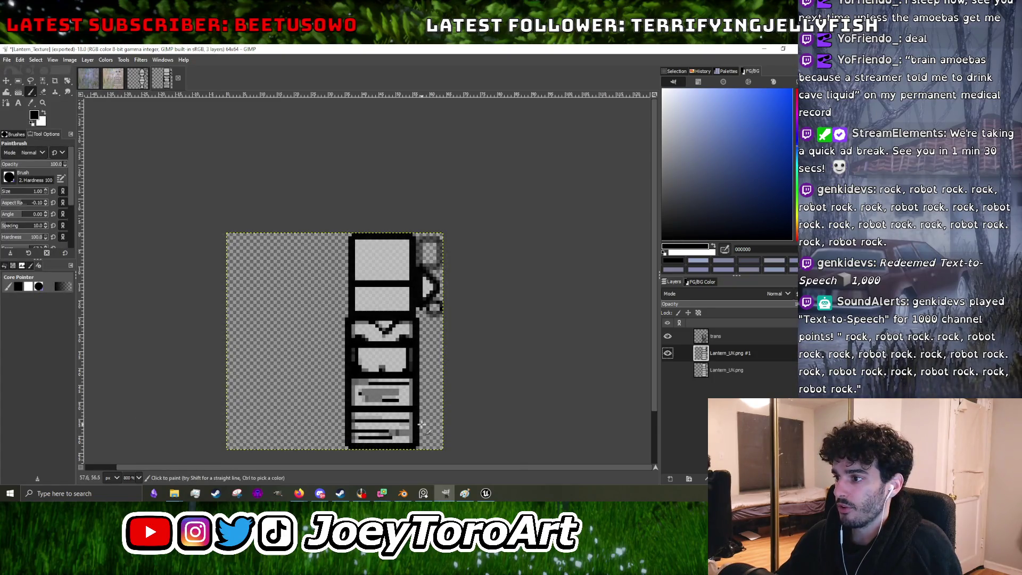
ctrl+scroll(616, 375, up, 2)
click(731, 371)
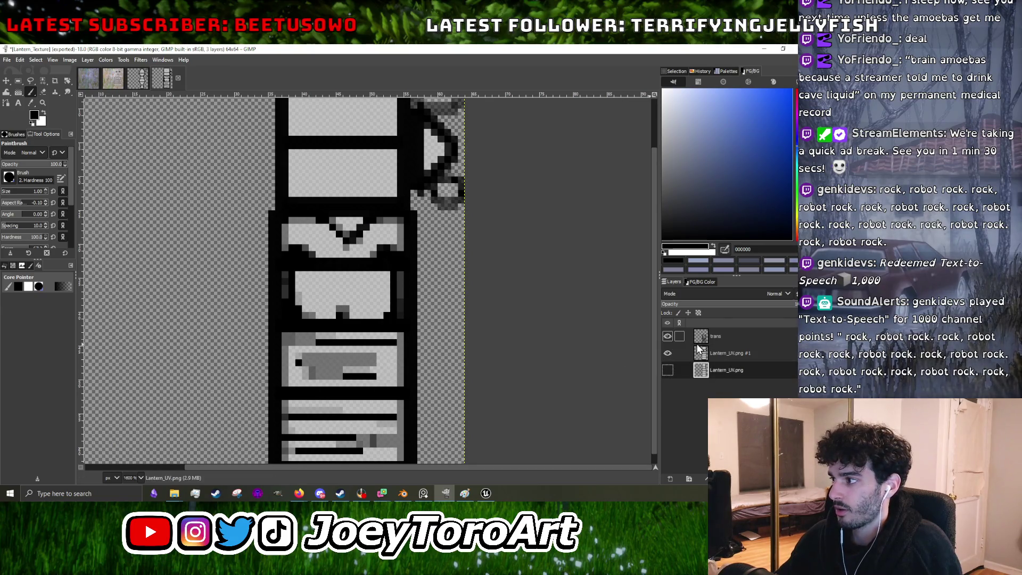
click(667, 337)
ctrl+scroll(383, 316, down, 3)
ctrl+scroll(384, 316, up, 2)
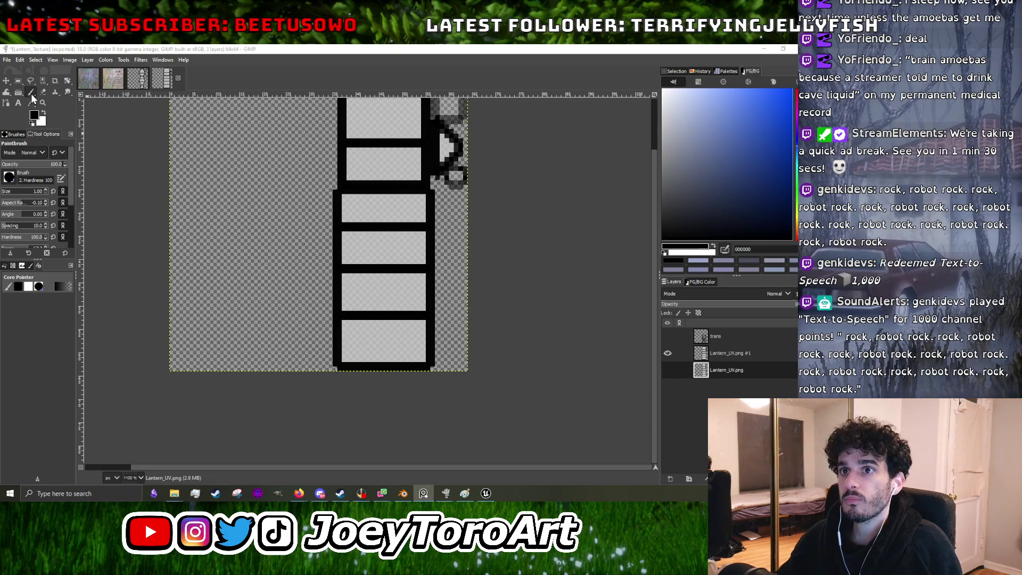
Step: Pick a near-black navy colour and switch to the Pencil tool
click(382, 230)
ctrl+scroll(382, 231, down, 2)
ctrl+scroll(381, 234, up, 3)
ctrl+scroll(381, 233, down, 2)
ctrl+scroll(380, 234, up, 1)
drag(779, 217, 780, 223)
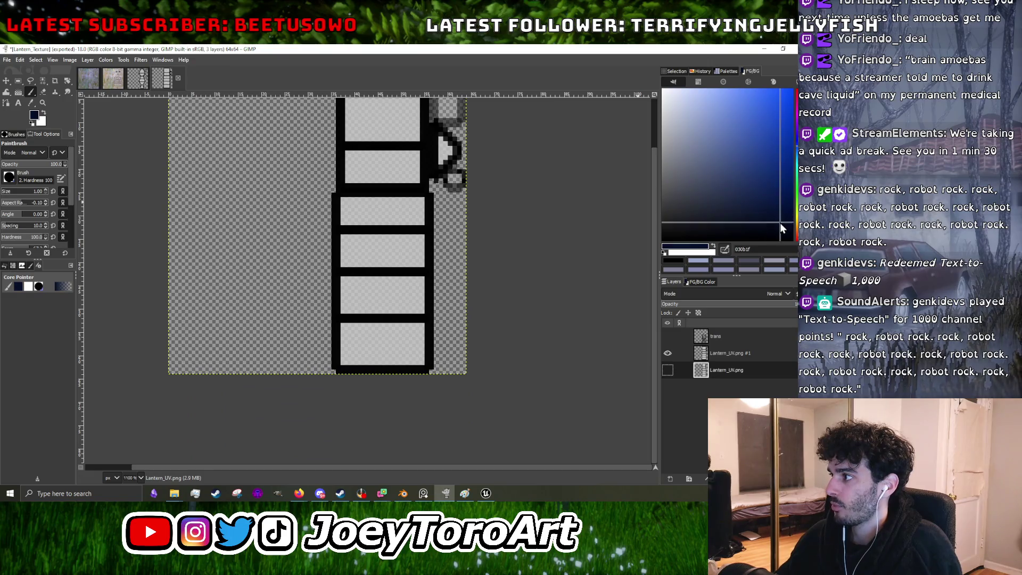
key(n)
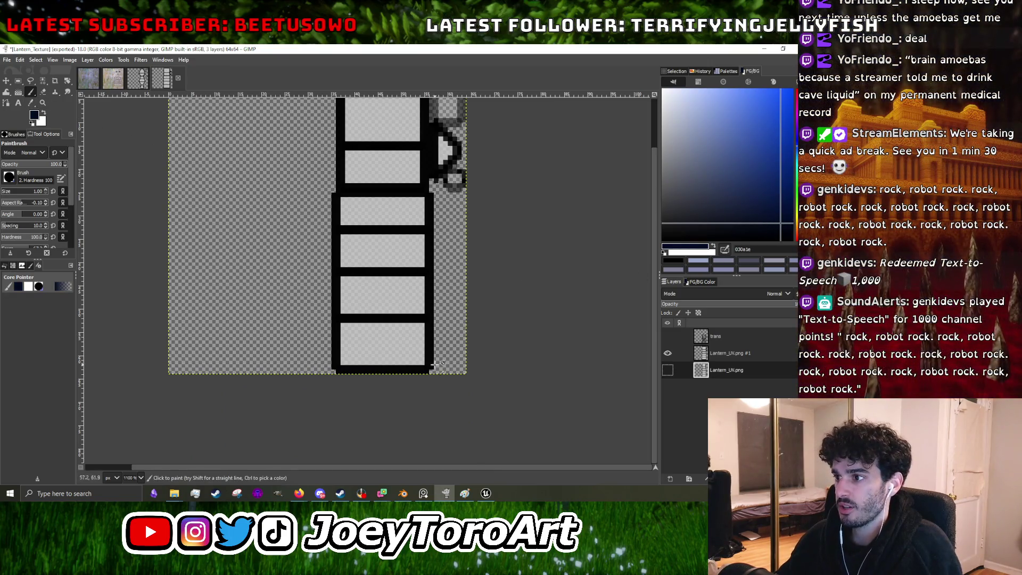
click(339, 364)
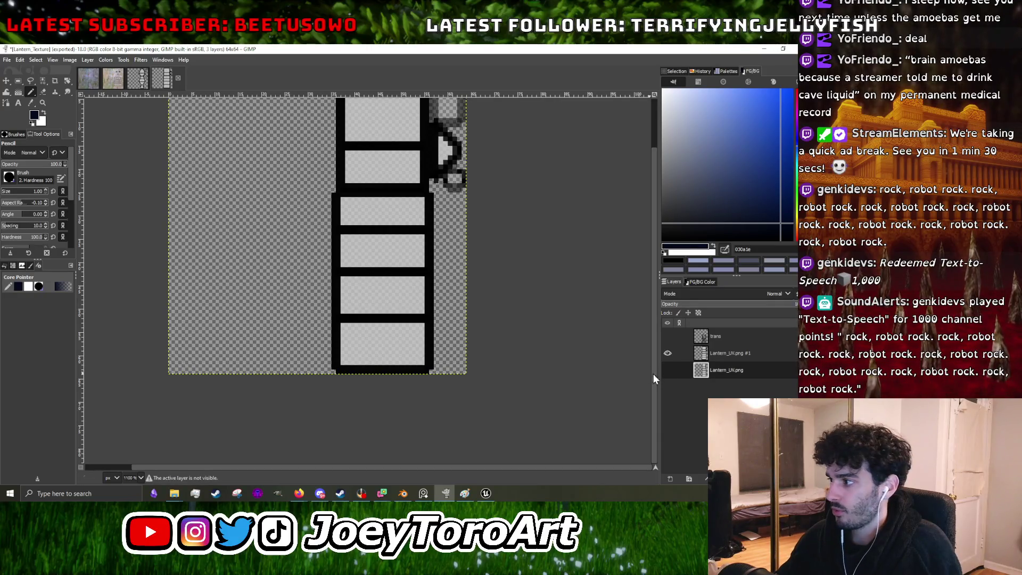
right_click(732, 369)
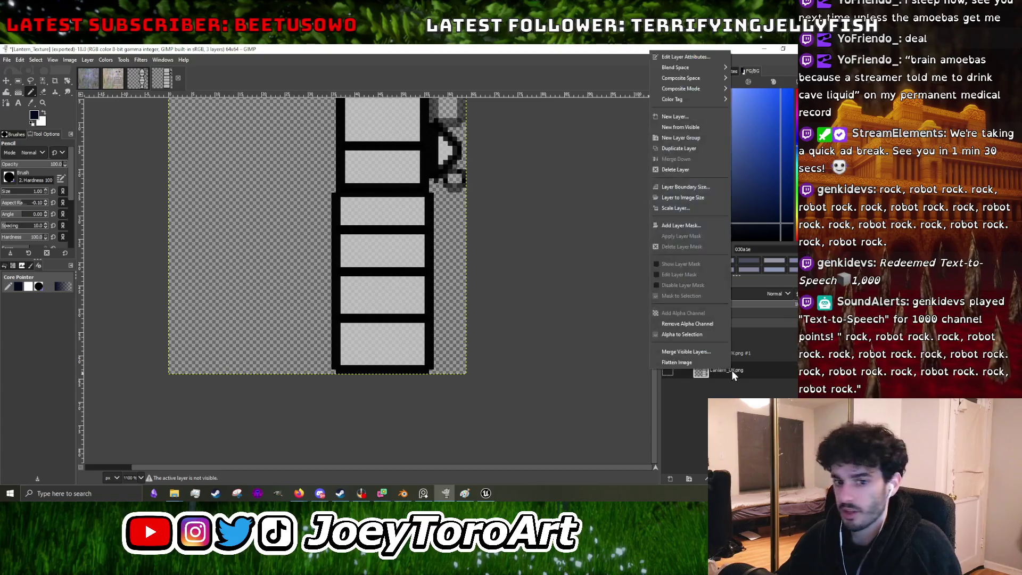
Step: Delete the old Lantern_UV.png and trans layers and add a new transparent trans layer
click(674, 170)
right_click(737, 338)
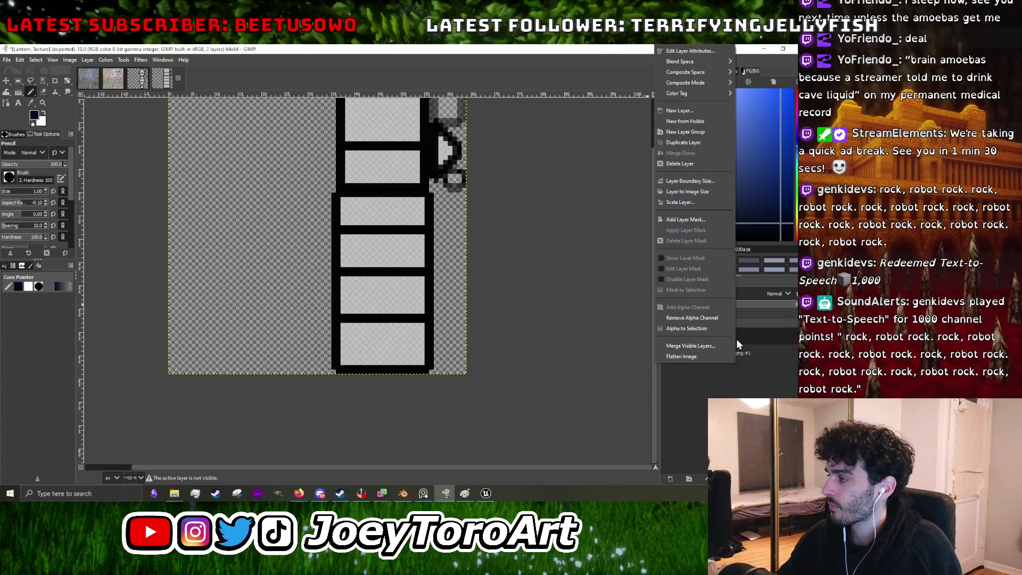
click(686, 164)
key(ctrl+shift+n)
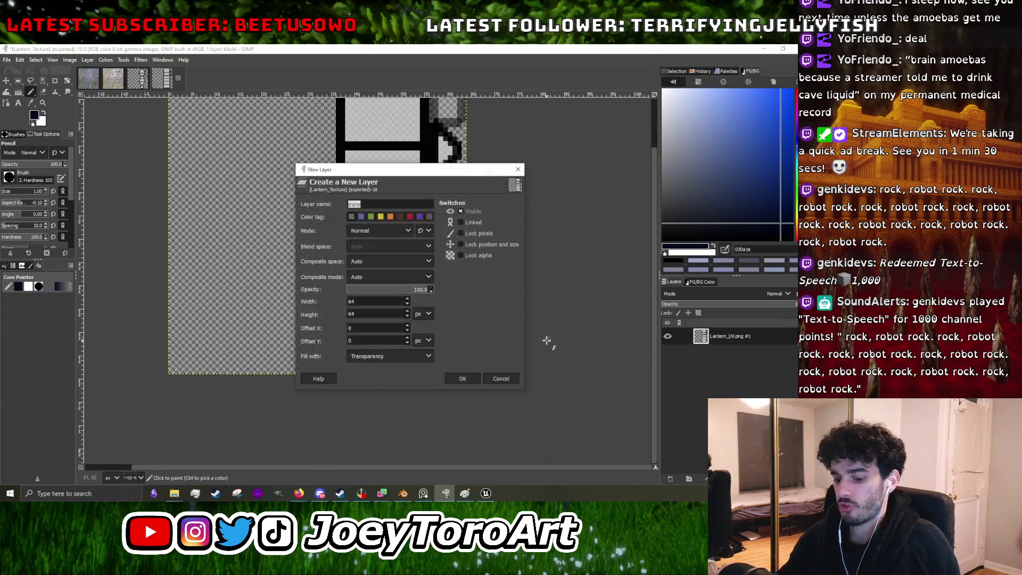
click(463, 379)
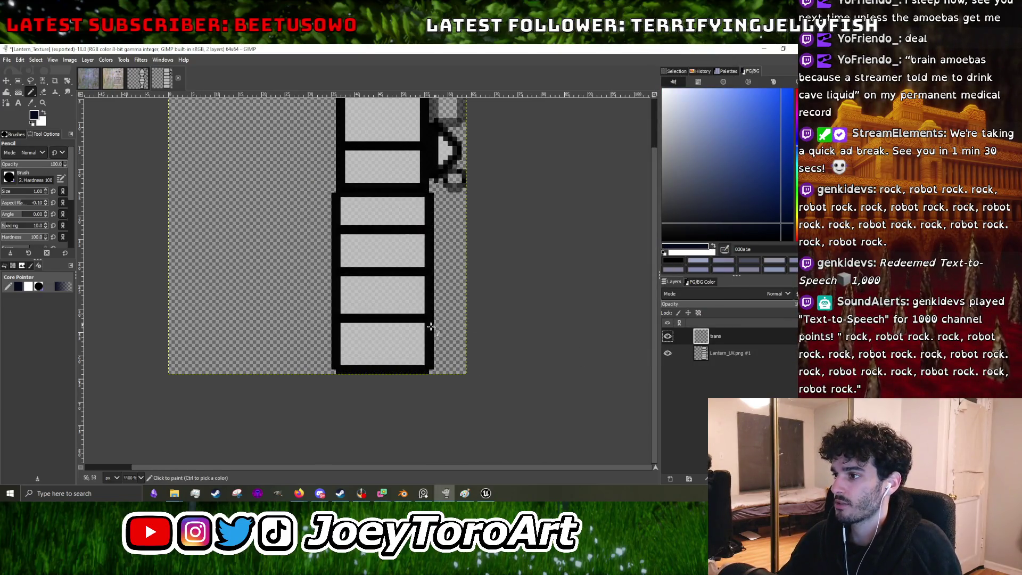
ctrl+scroll(339, 370, up, 2)
ctrl+scroll(339, 371, down, 3)
ctrl+scroll(319, 336, up, 2)
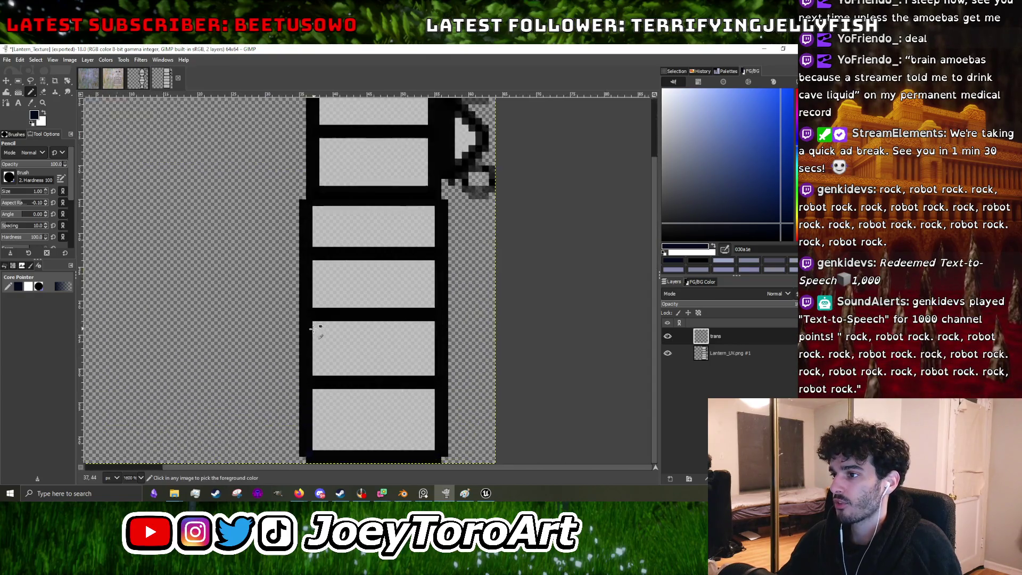
Step: Draw straight navy lines along the left and right rails, bottom edge and crossbar
click(309, 454)
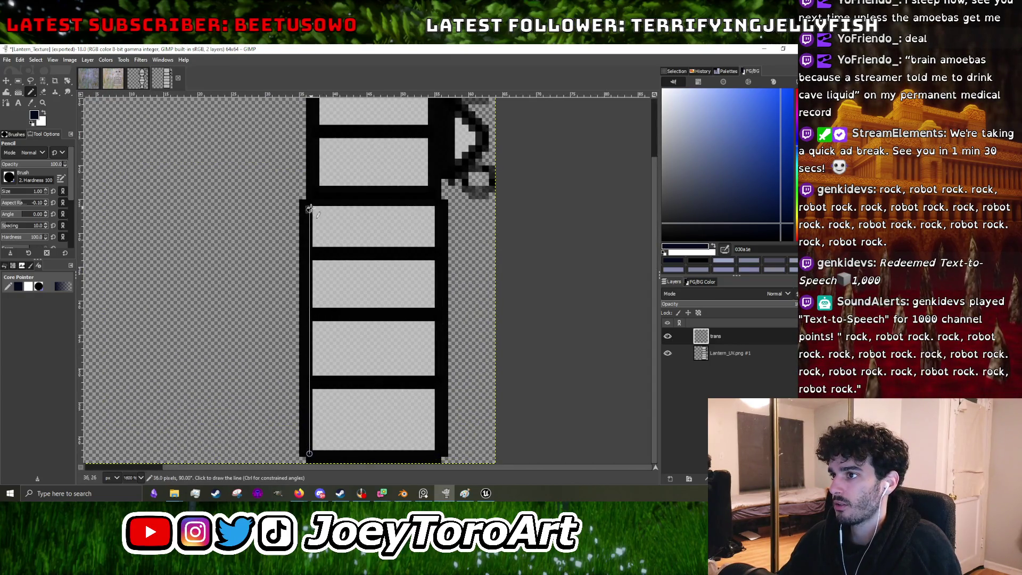
shift+click(309, 202)
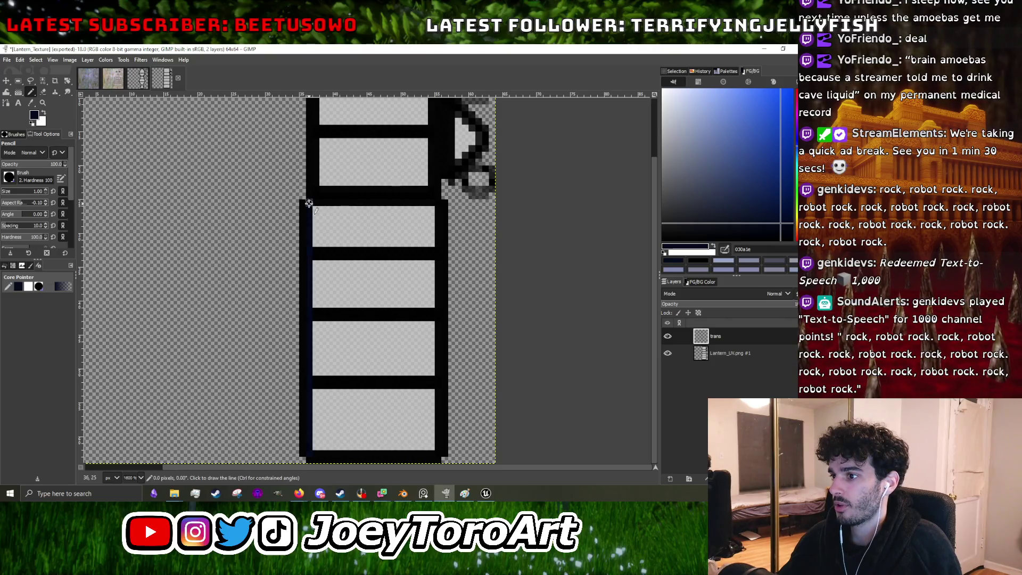
click(437, 452)
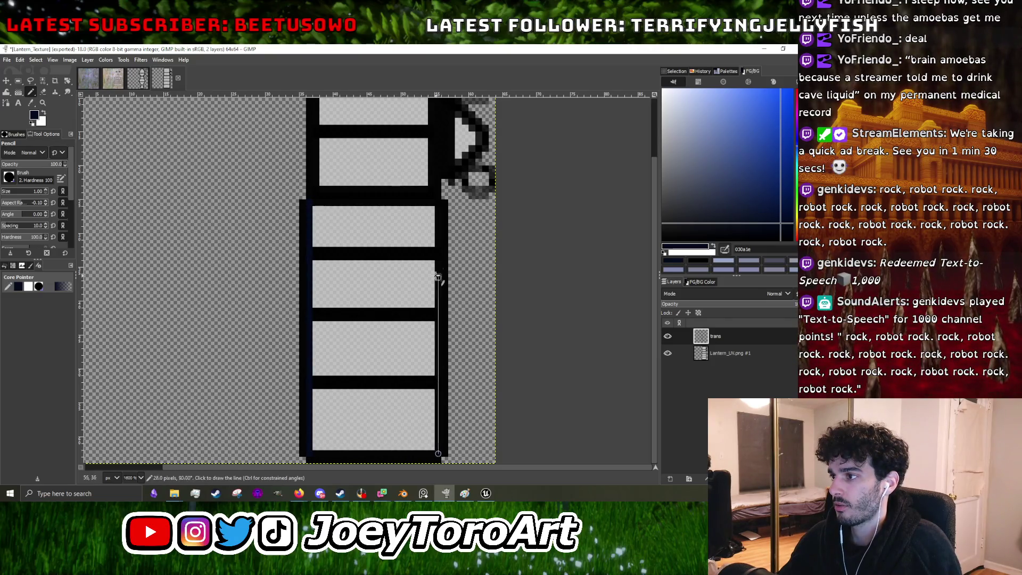
shift+click(438, 201)
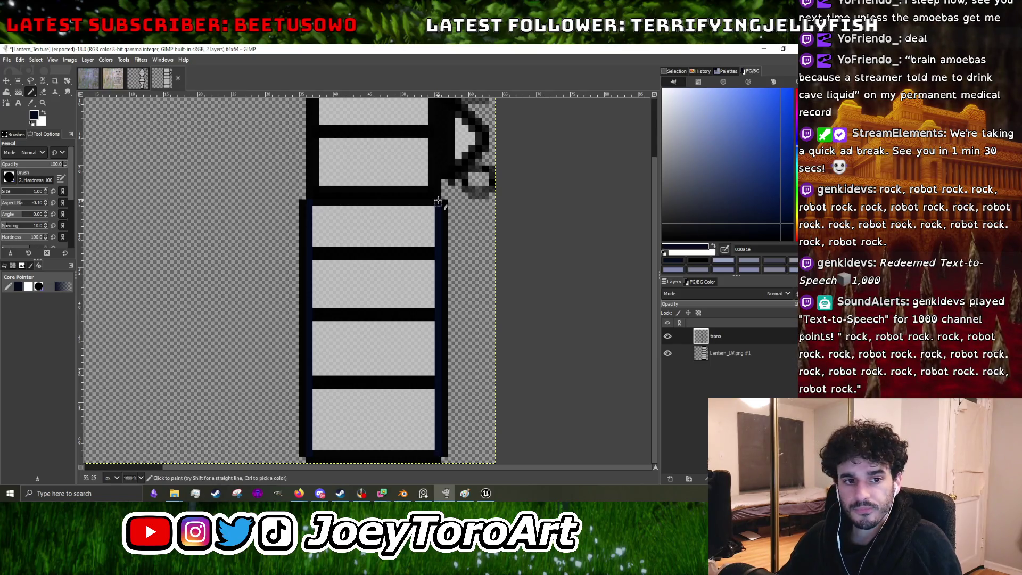
ctrl+scroll(437, 269, down, 2)
ctrl+scroll(375, 446, up, 3)
click(328, 388)
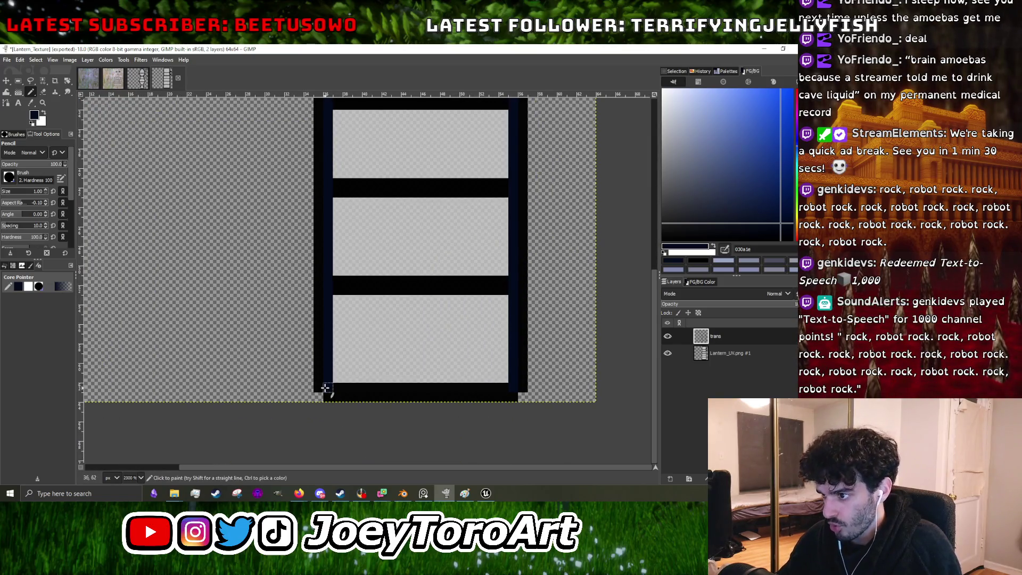
shift+click(512, 389)
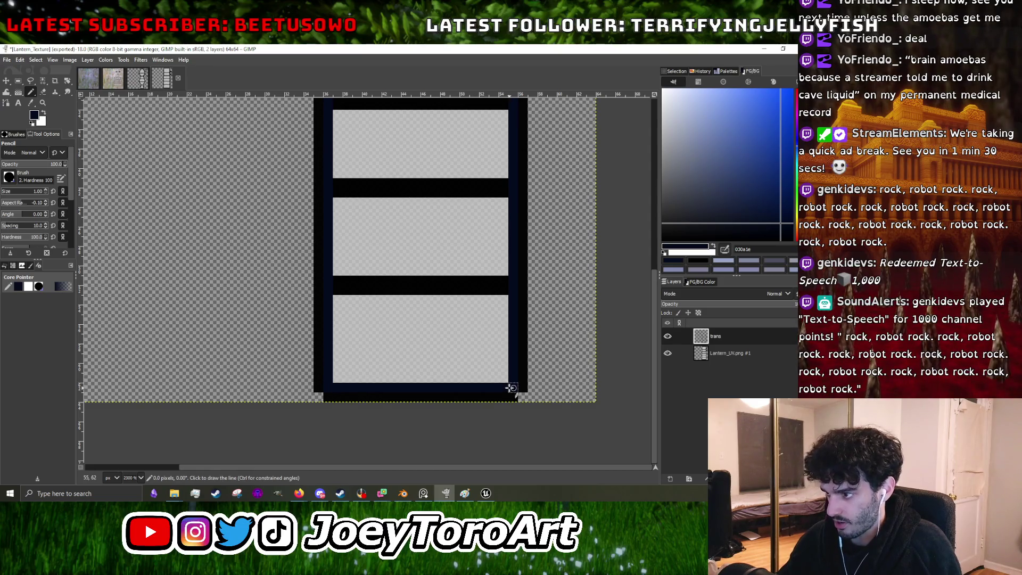
click(329, 289)
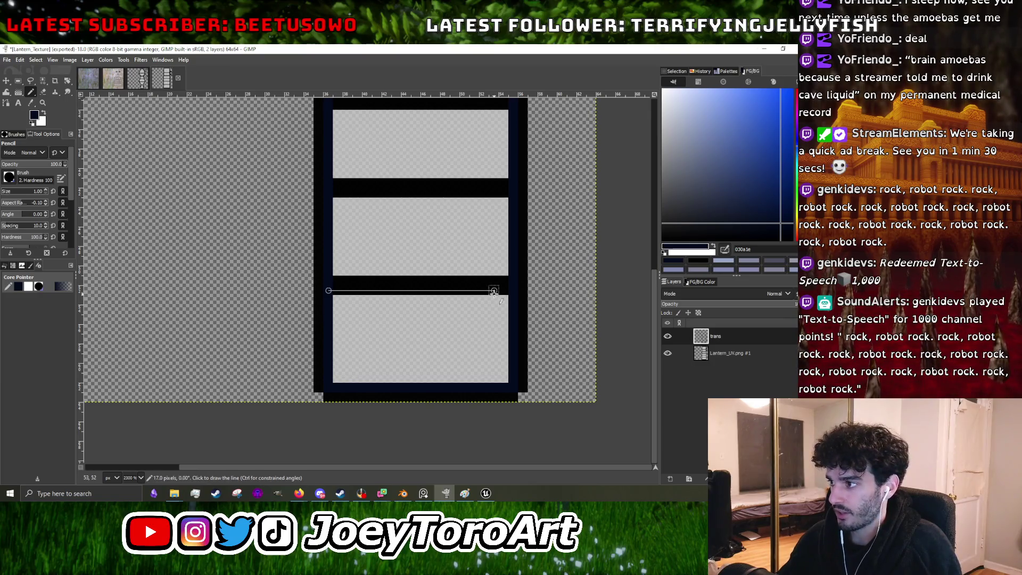
shift+click(513, 292)
ctrl+scroll(479, 272, down, 2)
ctrl+scroll(451, 264, up, 3)
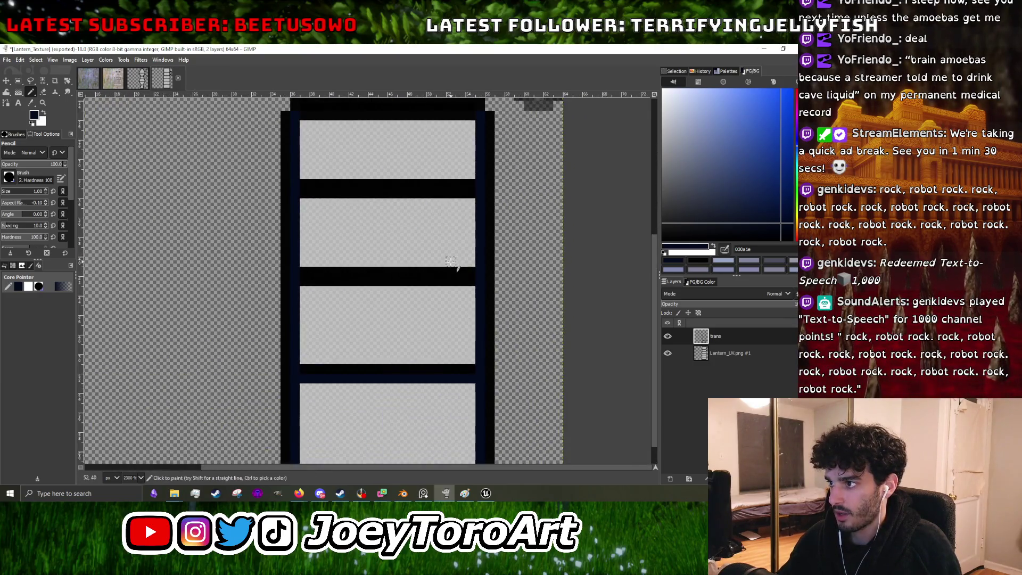
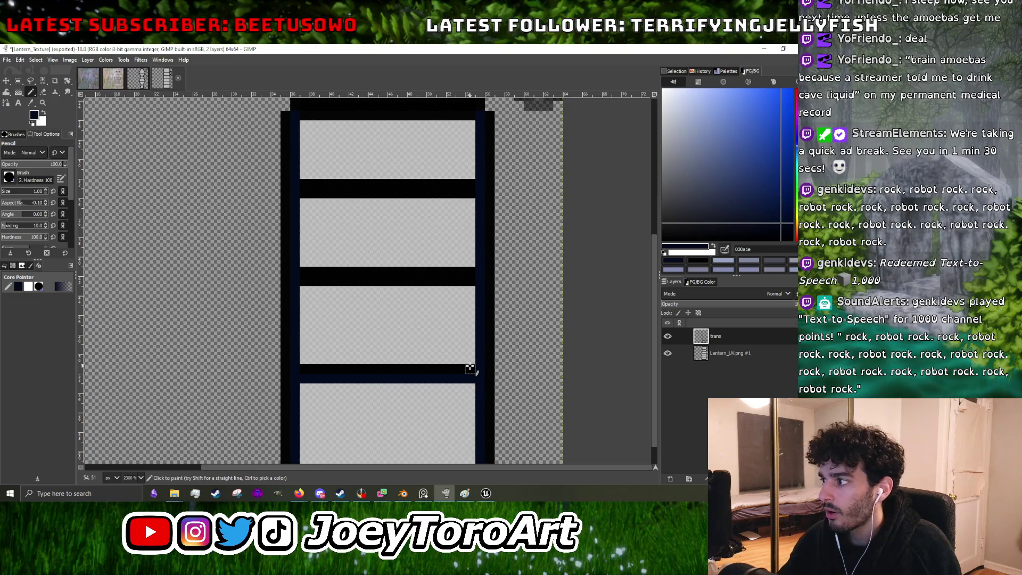
ctrl+scroll(466, 349, down, 2)
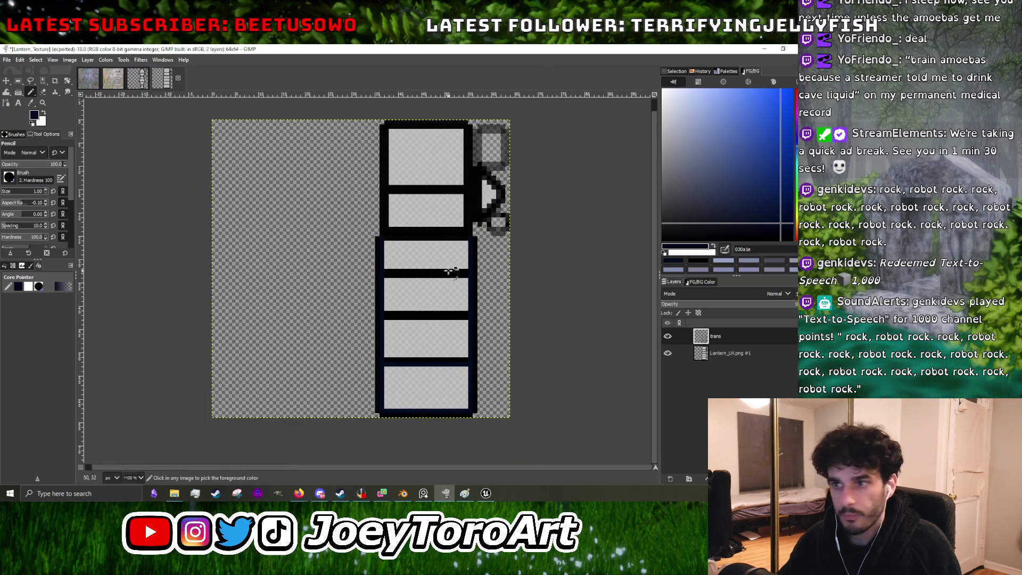
ctrl+scroll(448, 270, up, 1)
ctrl+scroll(425, 256, down, 1)
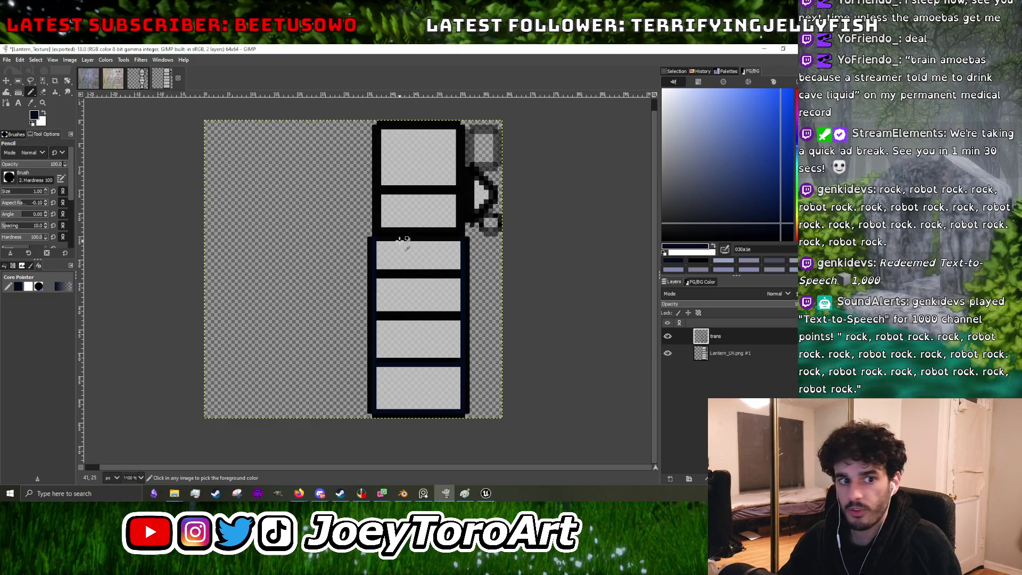
ctrl+scroll(397, 244, up, 1)
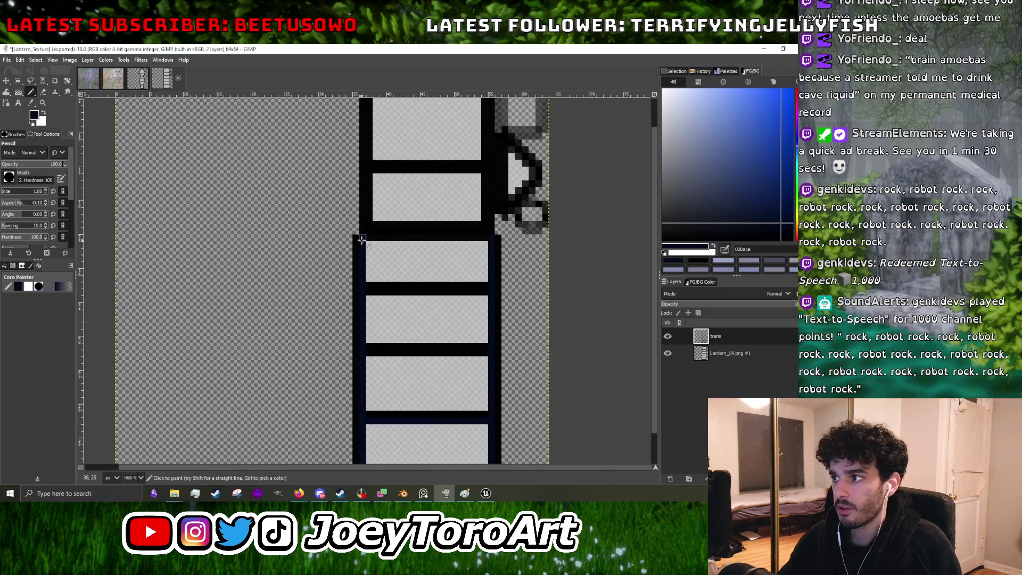
Step: Draw a dark line along the lower box's top edge, add a small pane detail, then bring up the Blender model
shift+click(495, 238)
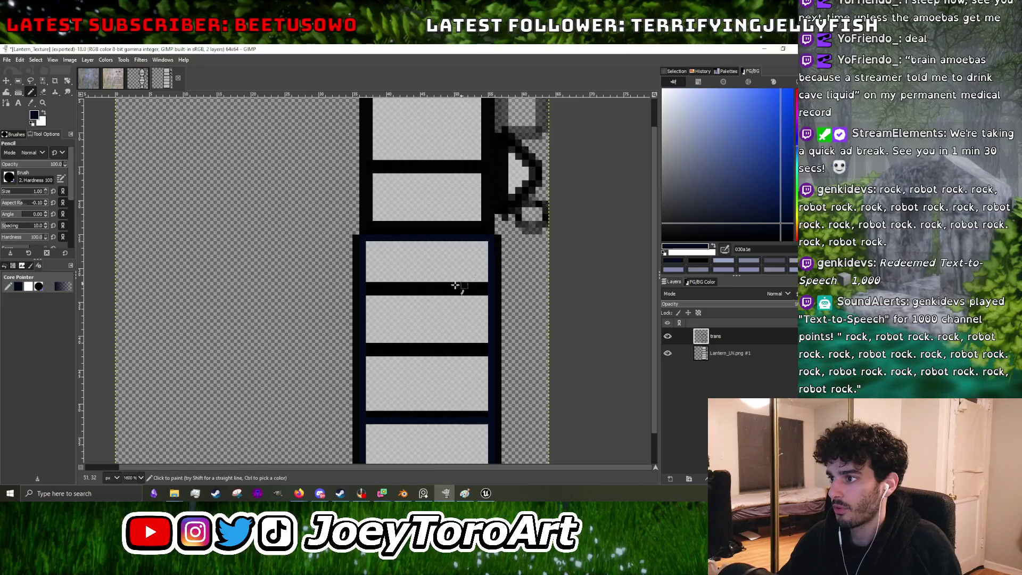
ctrl+scroll(454, 284, down, 1)
ctrl+scroll(384, 287, up, 2)
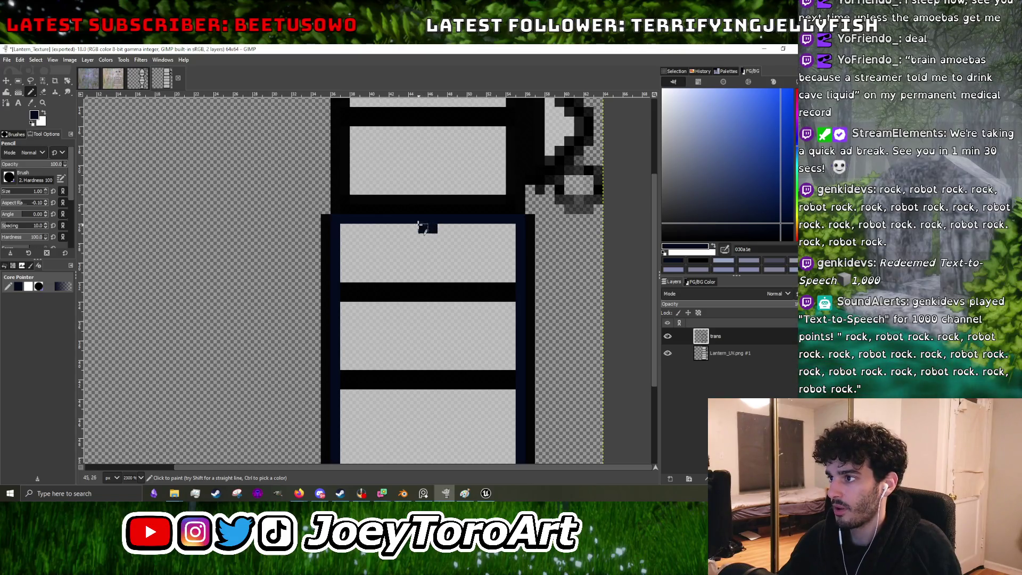
ctrl+scroll(413, 280, down, 2)
ctrl+scroll(408, 331, up, 2)
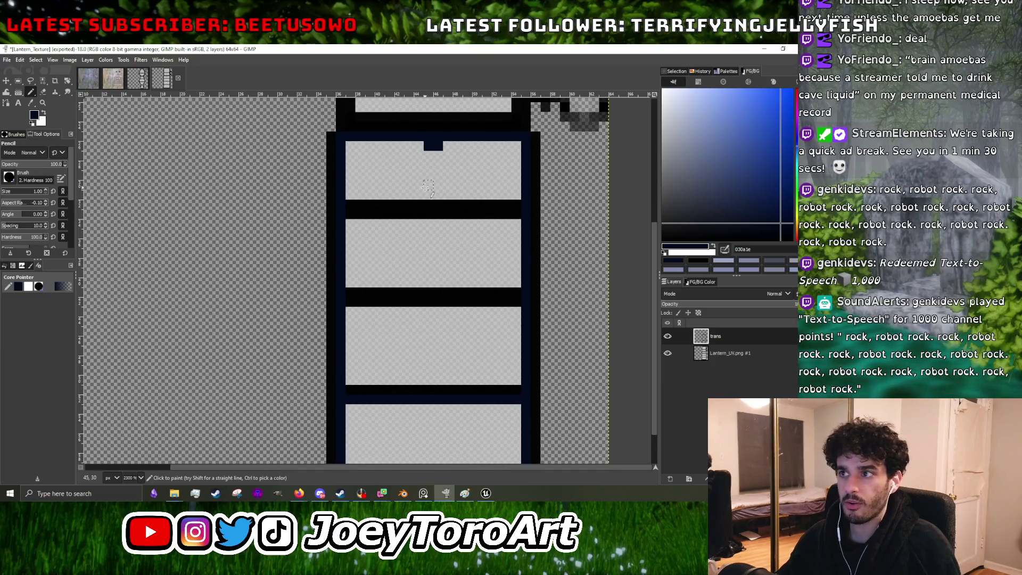
drag(428, 185, 438, 185)
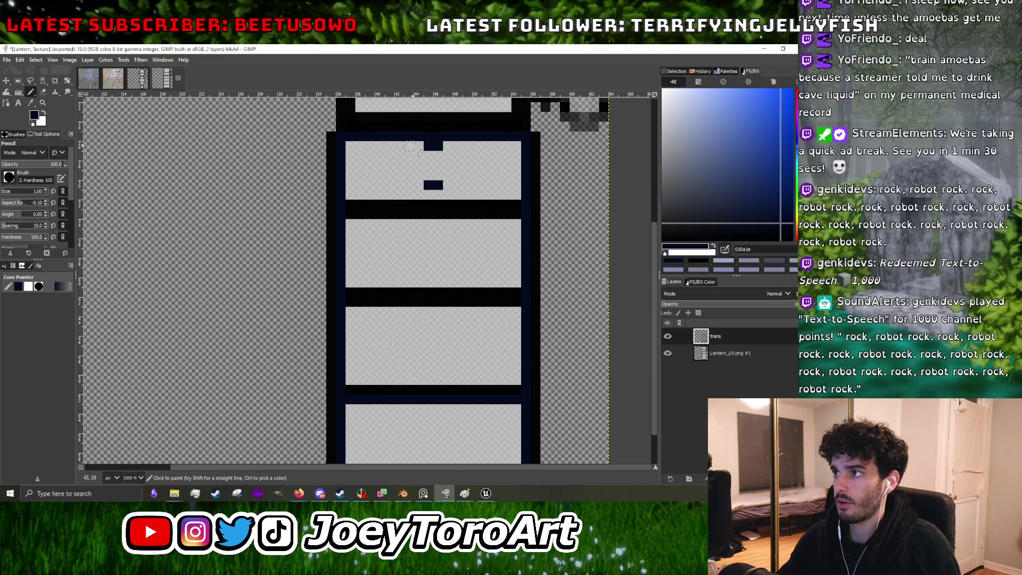
scroll(432, 329, down, 2)
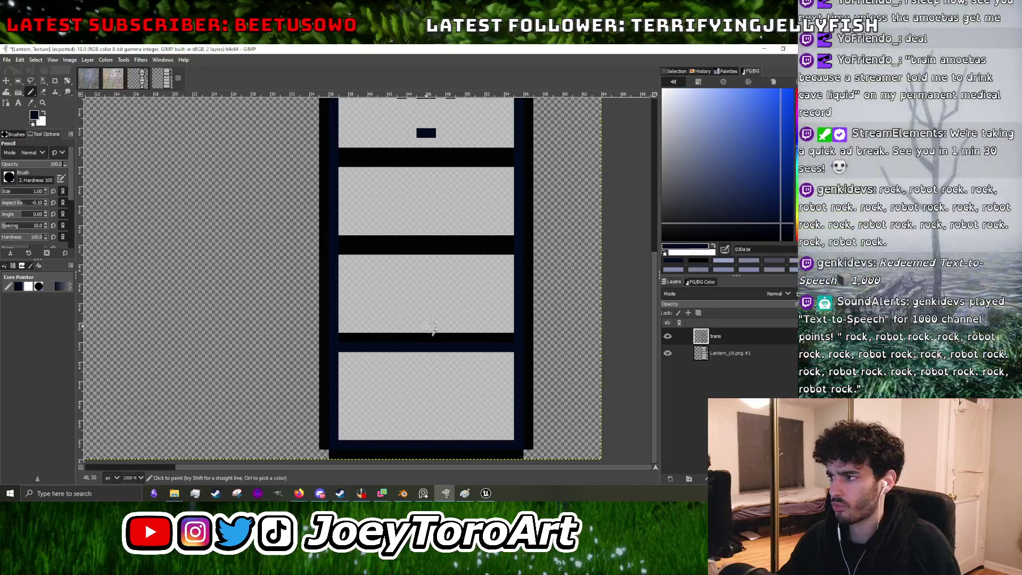
ctrl+scroll(431, 329, down, 1)
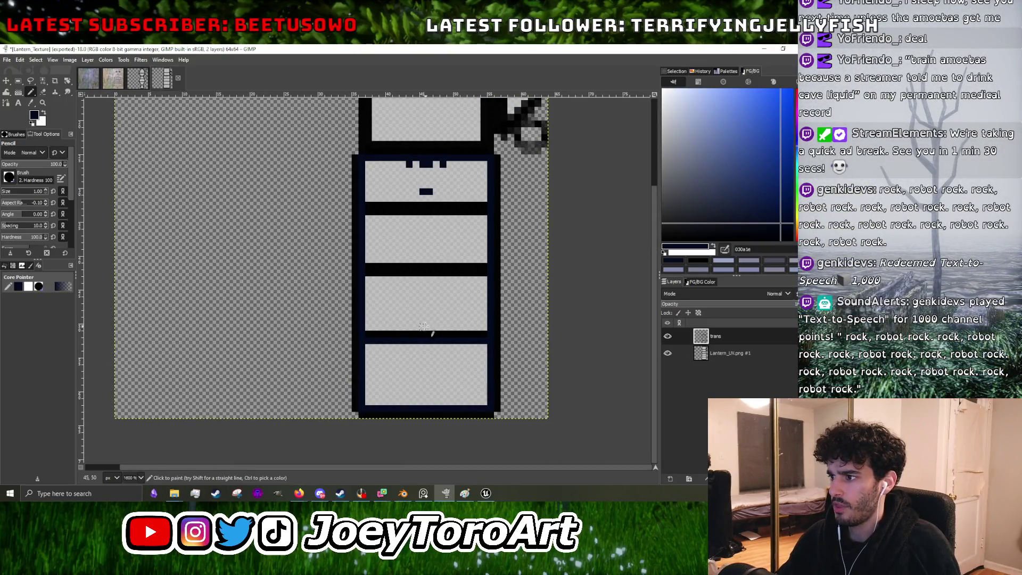
click(403, 493)
middle_drag(522, 277, 562, 284)
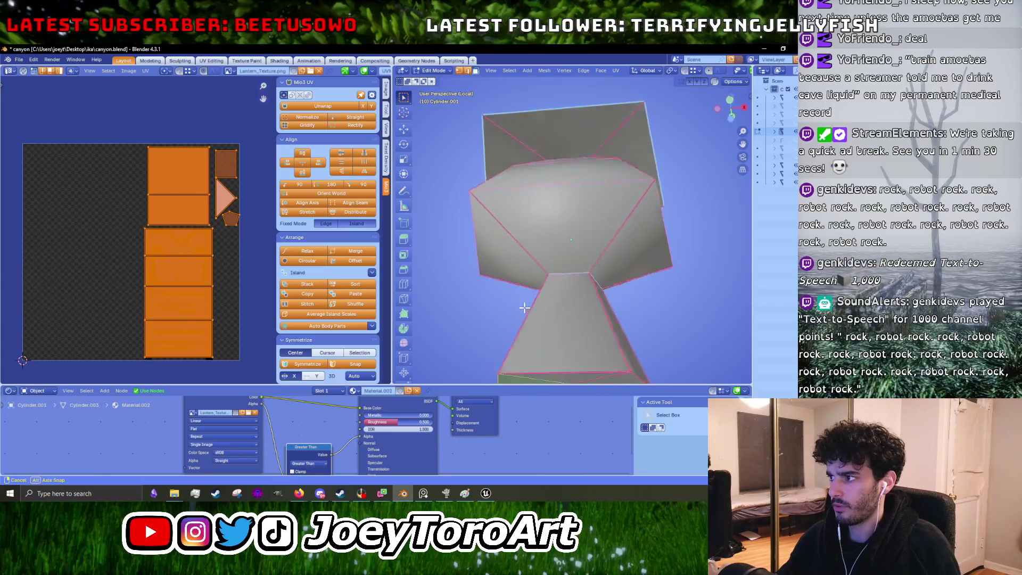
Step: Orbit the lantern mesh to another angle, then Alt+Tab back to the texture in GIMP
middle_drag(563, 224, 565, 270)
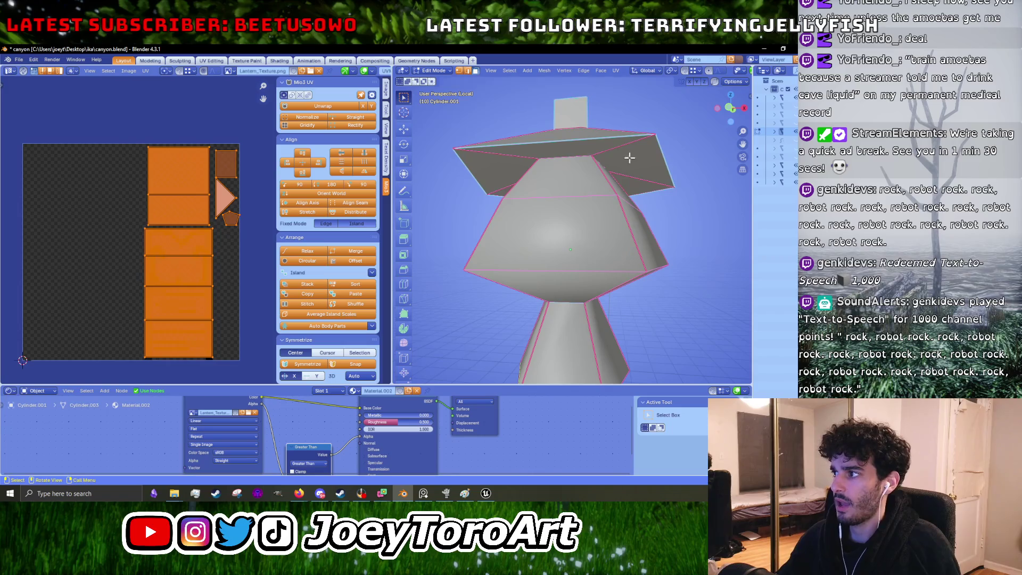
key(alt+Tab)
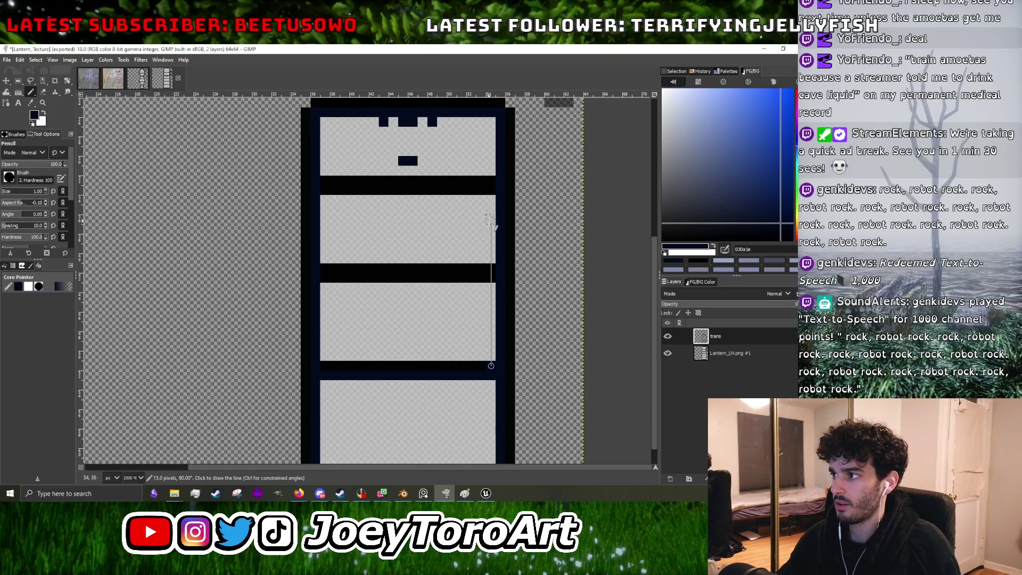
Step: Paint dark vertical border lines down the right and left sides of the middle panels
shift+click(490, 217)
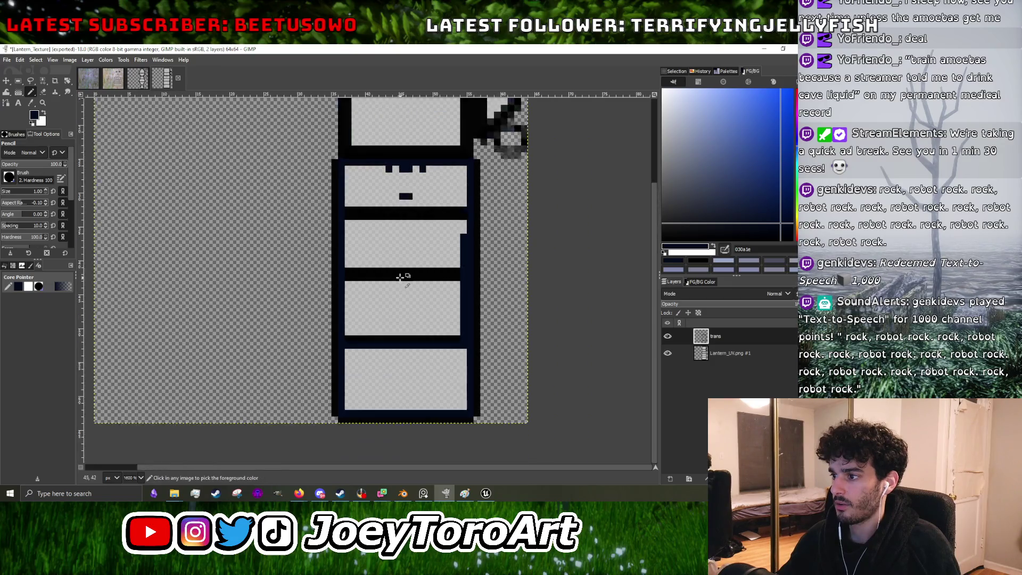
middle_drag(332, 362, 344, 347)
click(344, 347)
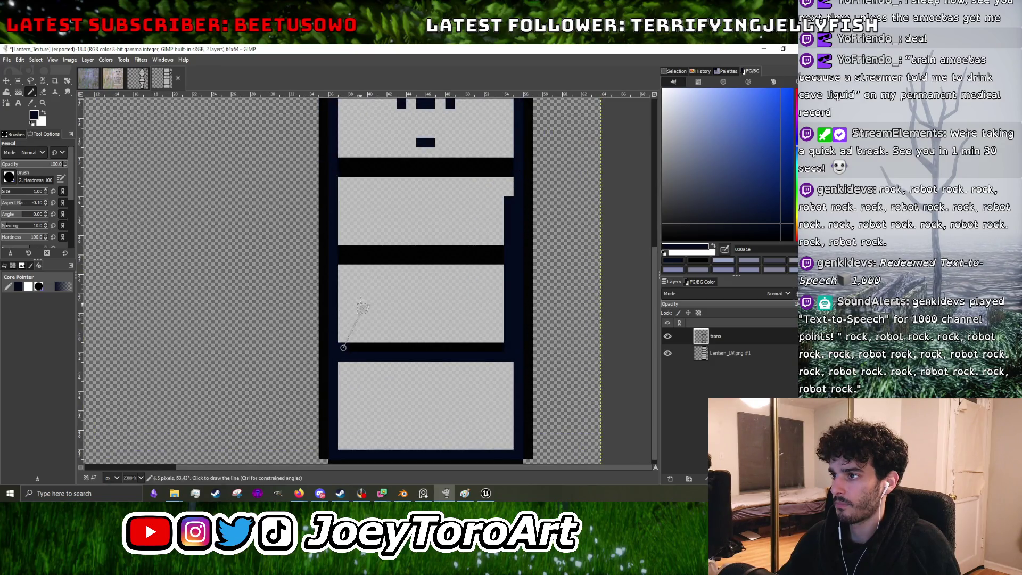
shift+click(341, 202)
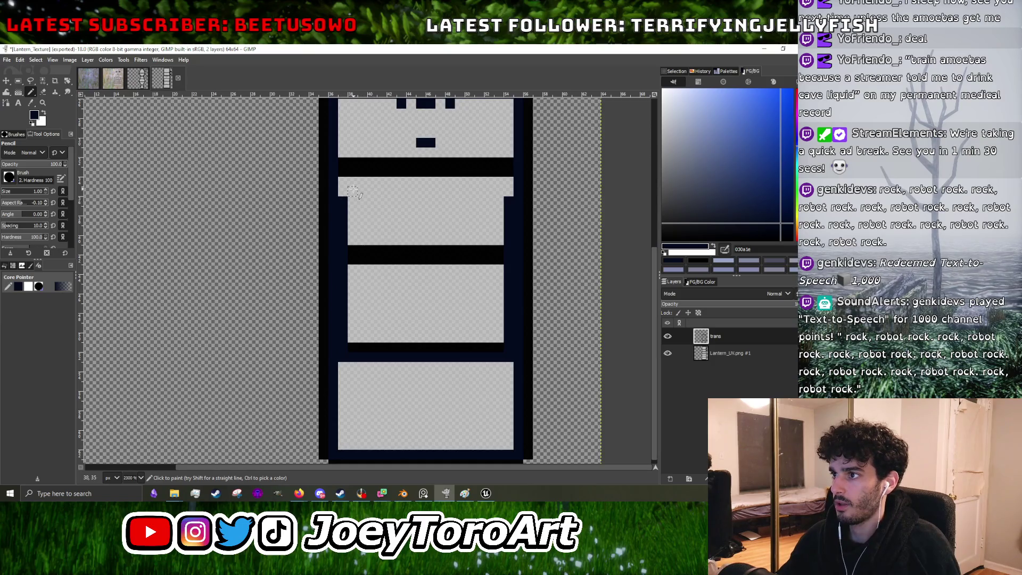
key(ctrl)
ctrl+scroll(357, 179, up, 2)
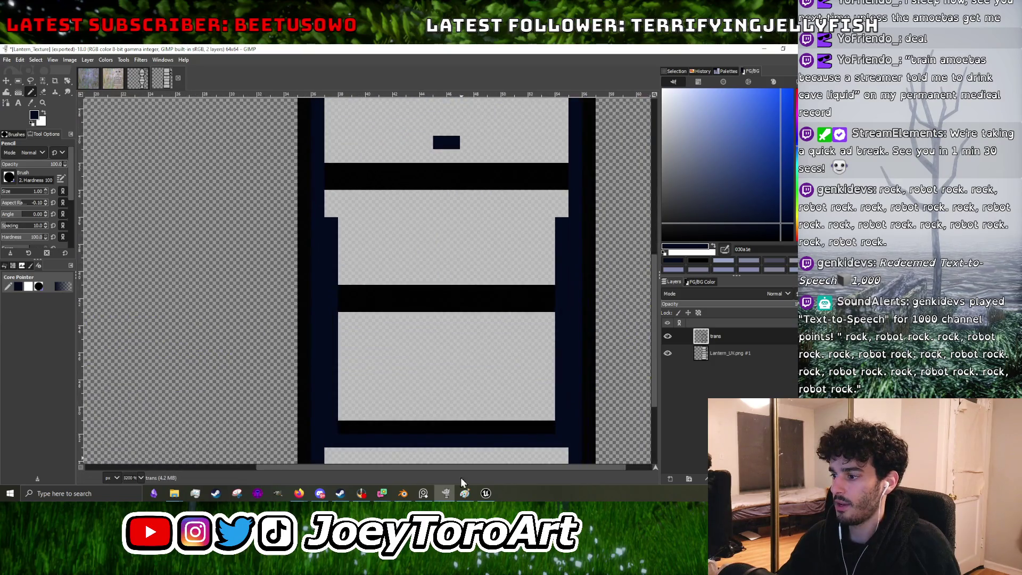
Step: Check the lantern mesh in Blender from another angle, then return to GIMP
click(403, 494)
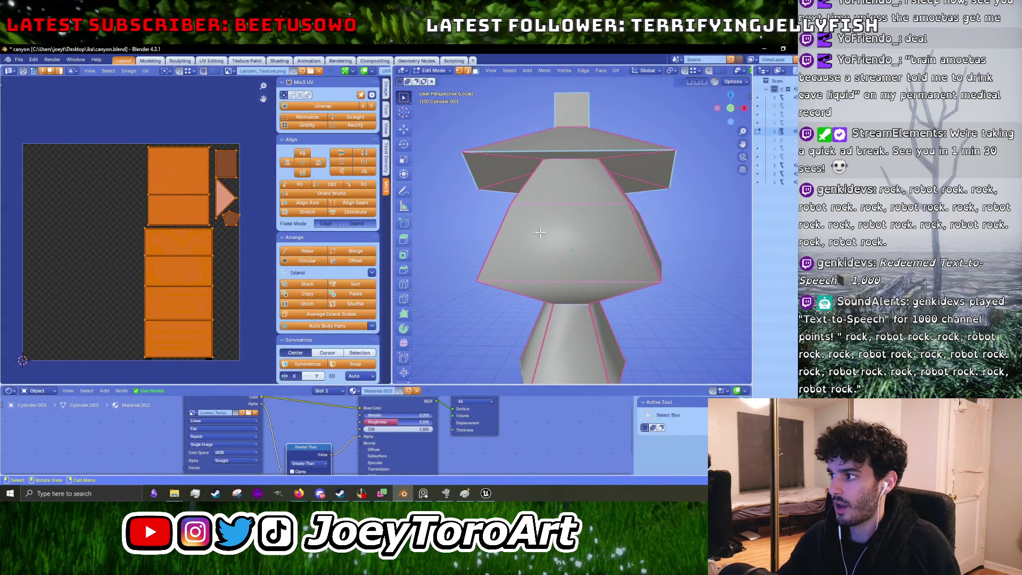
middle_drag(540, 232, 546, 247)
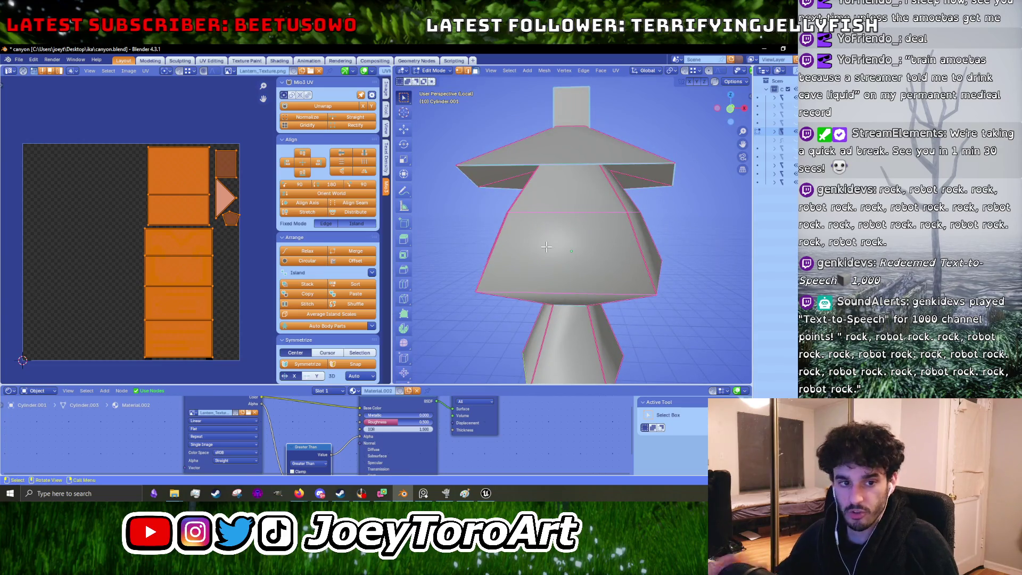
click(764, 51)
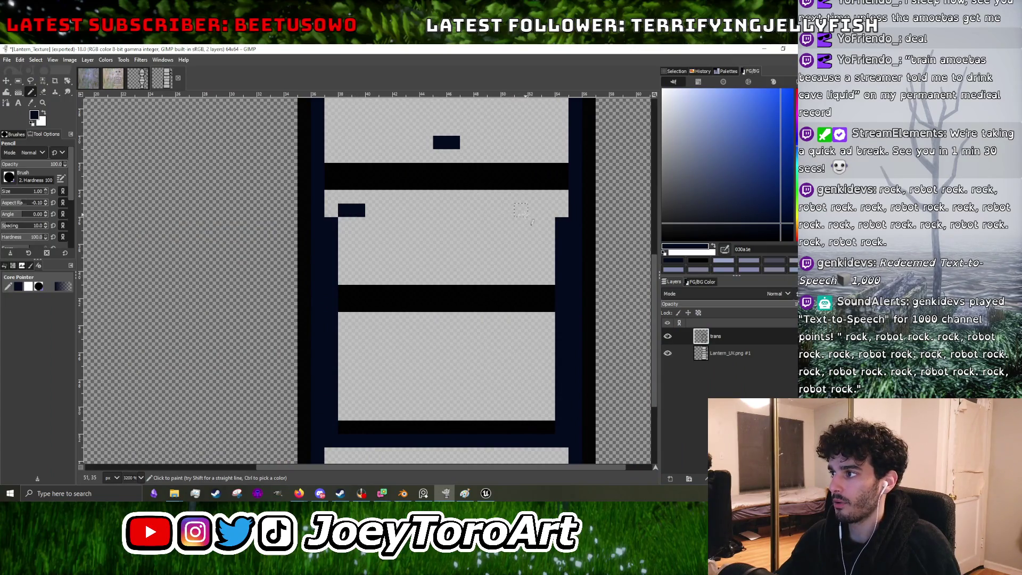
Step: Paint matching dark corner pixels below the eye blocks and start a new layer with Shift+Ctrl+N
click(521, 224)
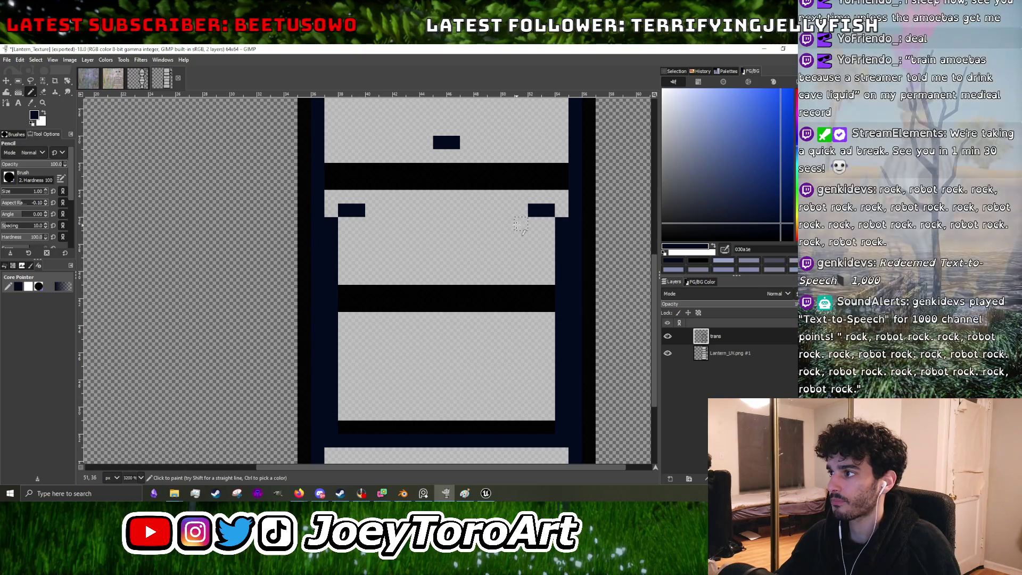
click(372, 223)
ctrl+scroll(395, 266, down, 1)
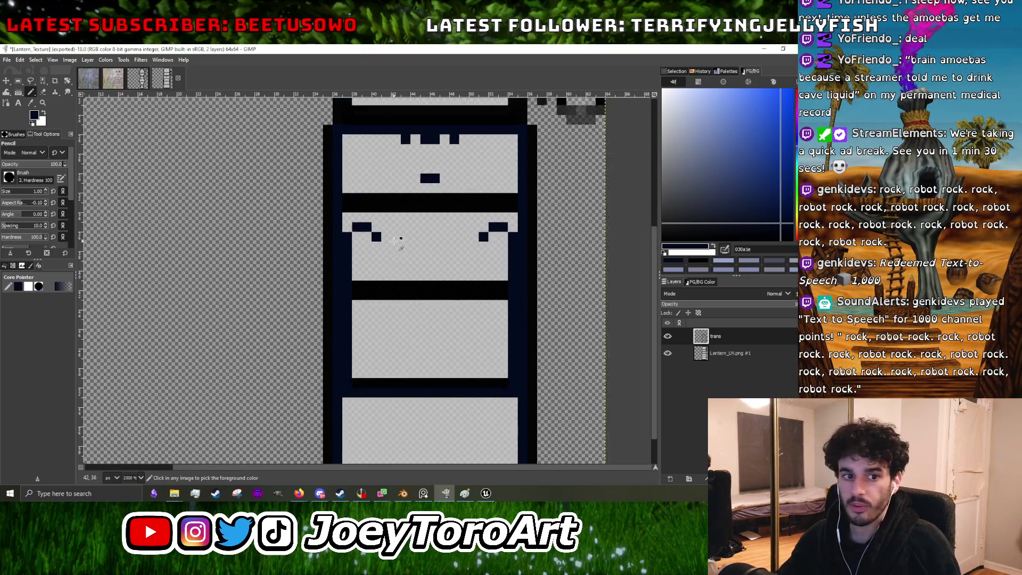
ctrl+scroll(343, 246, up, 2)
ctrl+scroll(318, 238, down, 3)
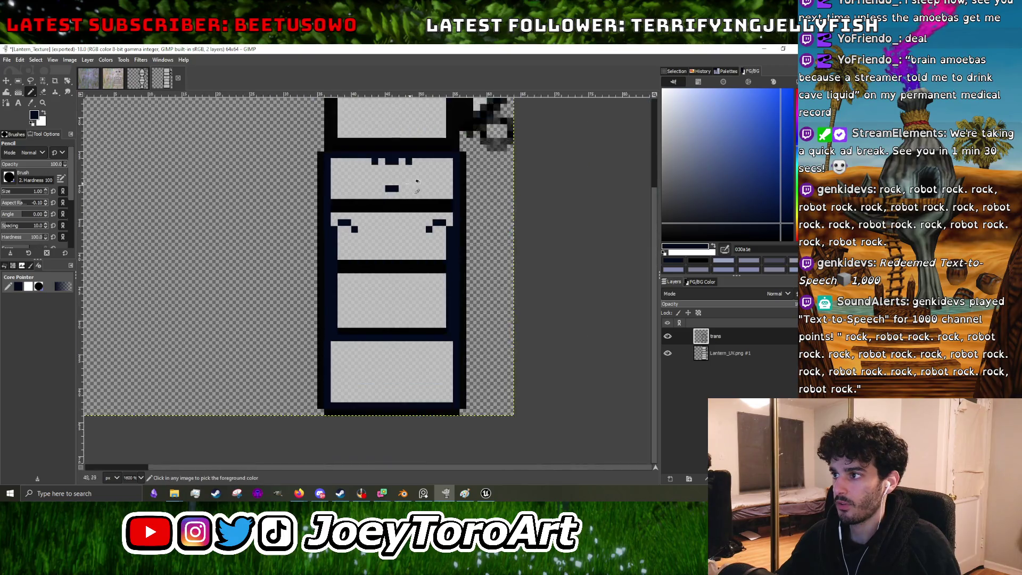
ctrl+scroll(407, 184, up, 2)
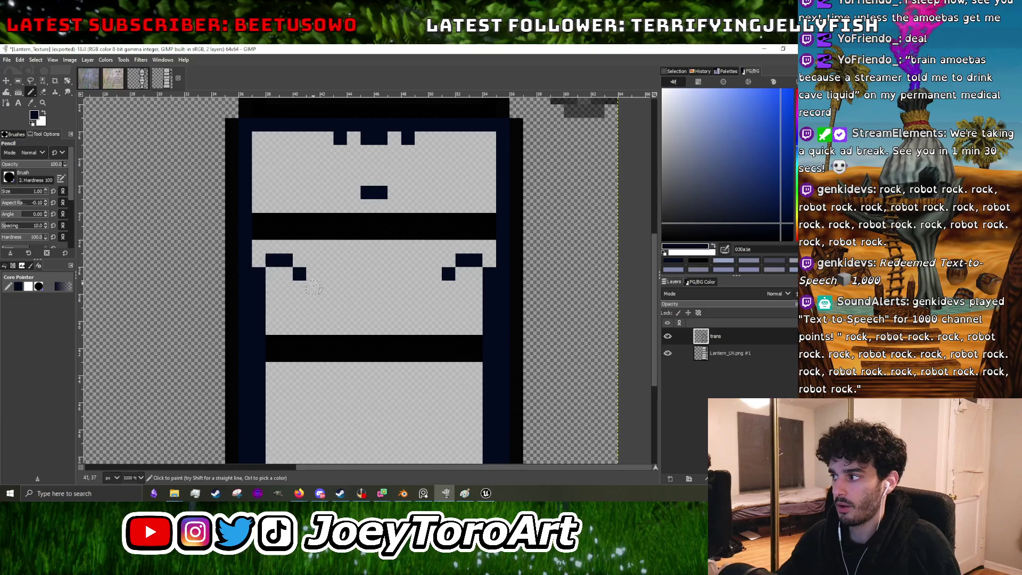
key(ctrl+shift+n)
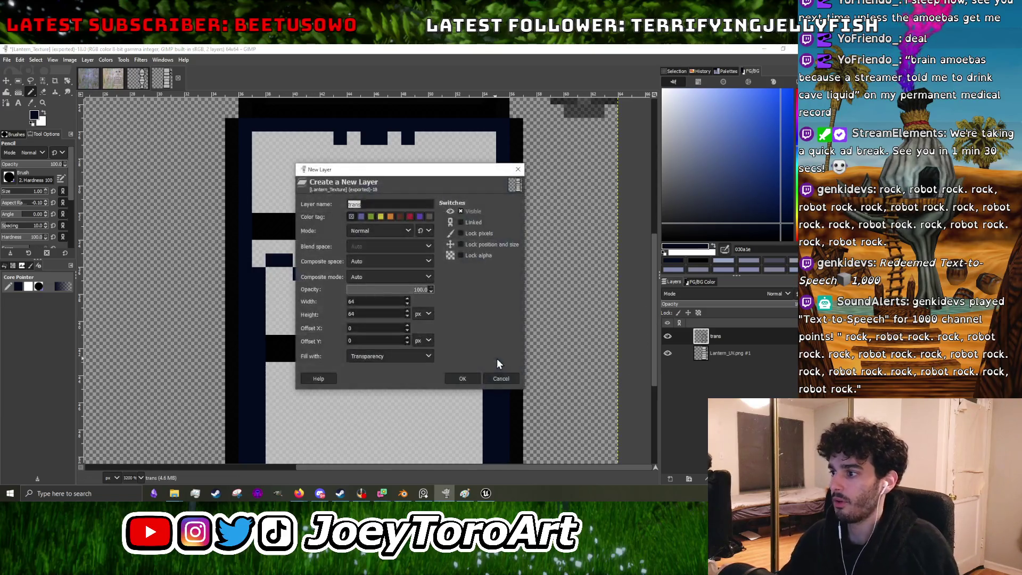
Step: Create the transparent layer, bucket-fill it white, and drag it beneath the Lantern_UV layer
click(462, 377)
ctrl+scroll(160, 154, down, 3)
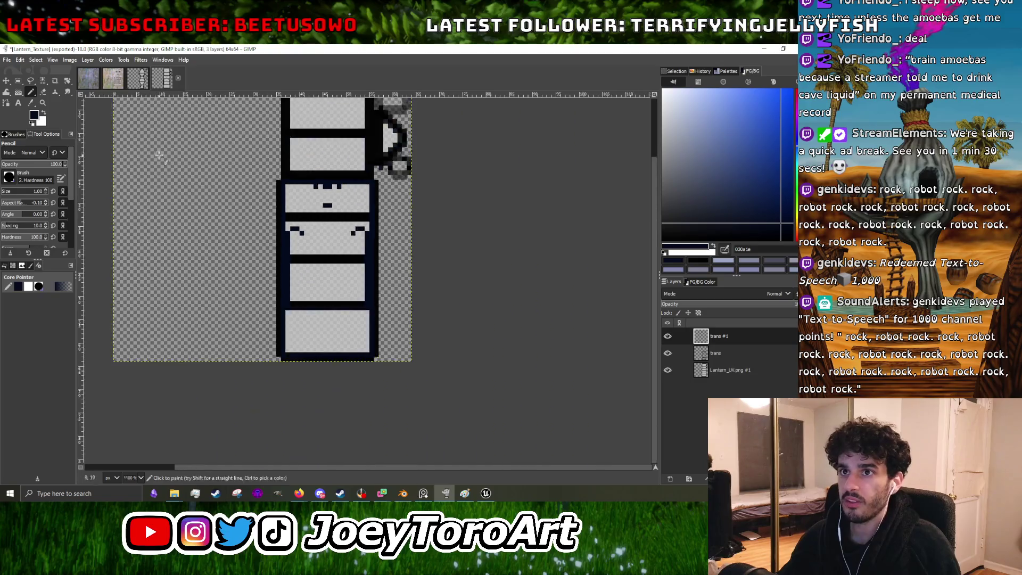
click(19, 93)
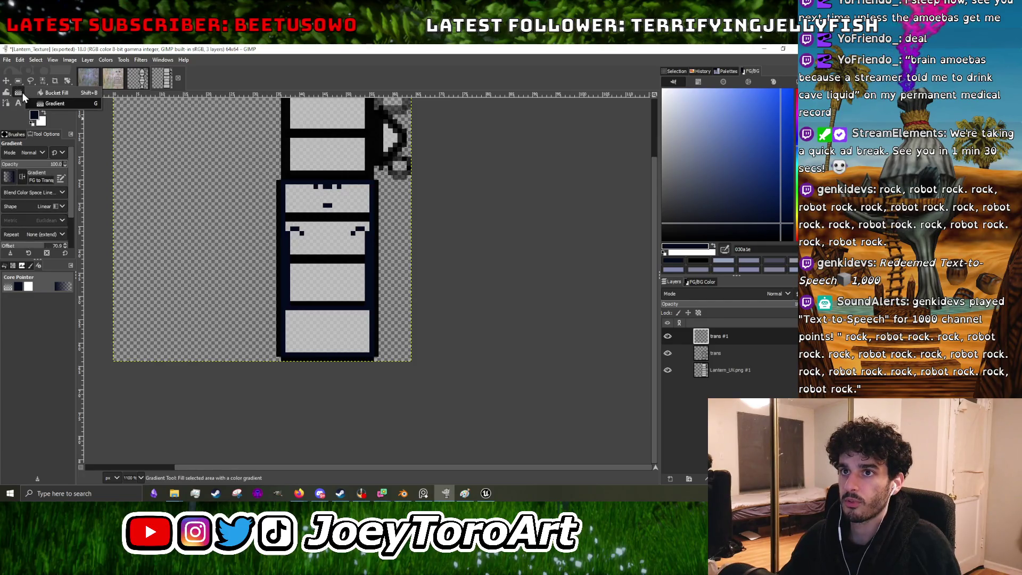
drag(18, 94, 47, 93)
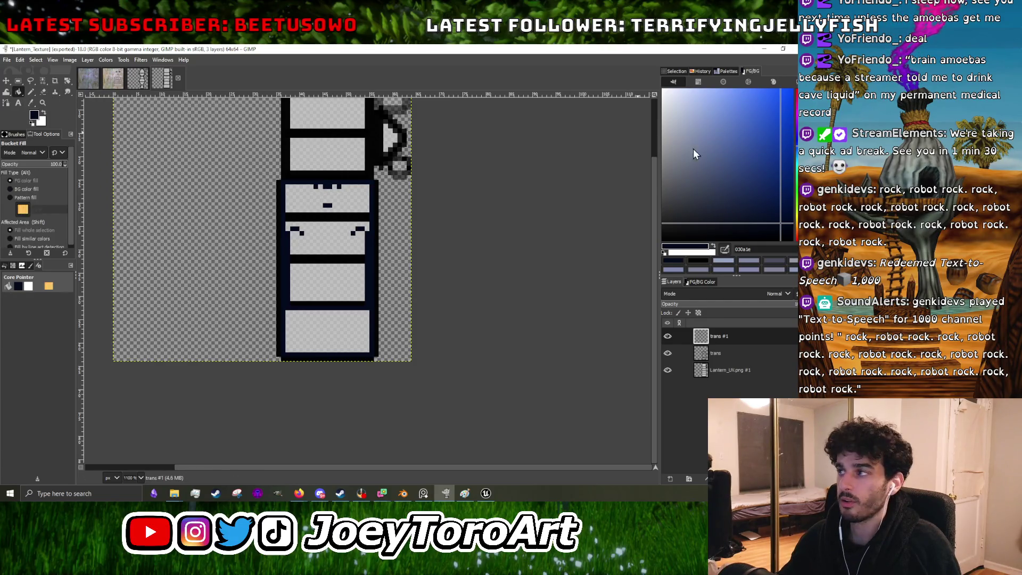
click(206, 219)
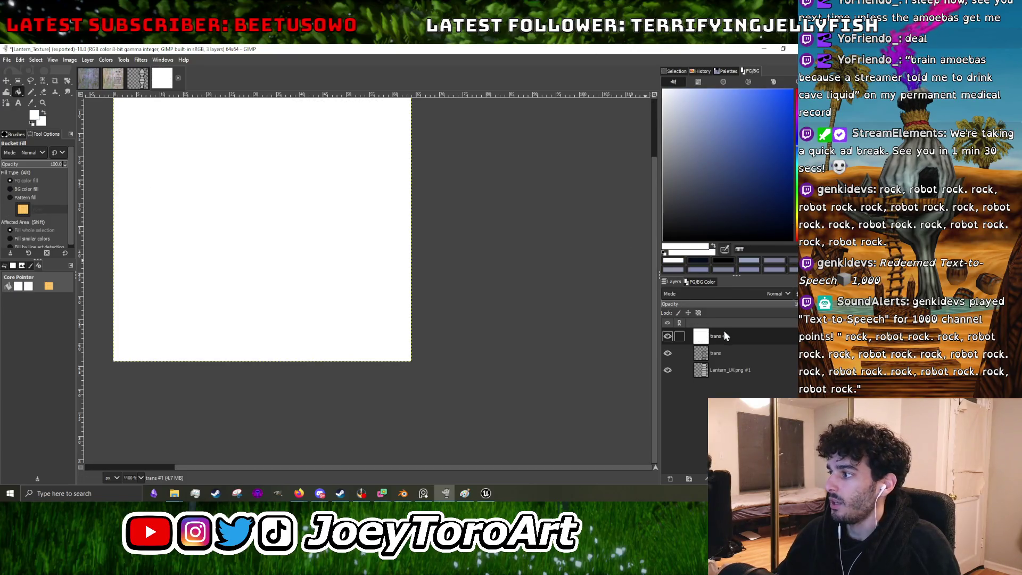
drag(719, 337, 719, 360)
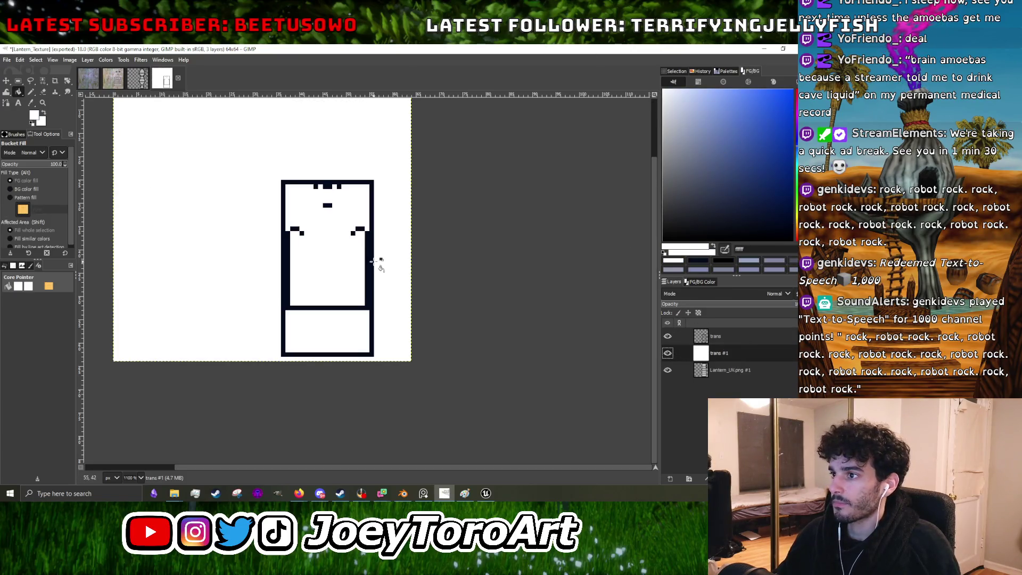
click(33, 94)
ctrl+scroll(333, 240, up, 1)
ctrl+scroll(328, 240, down, 1)
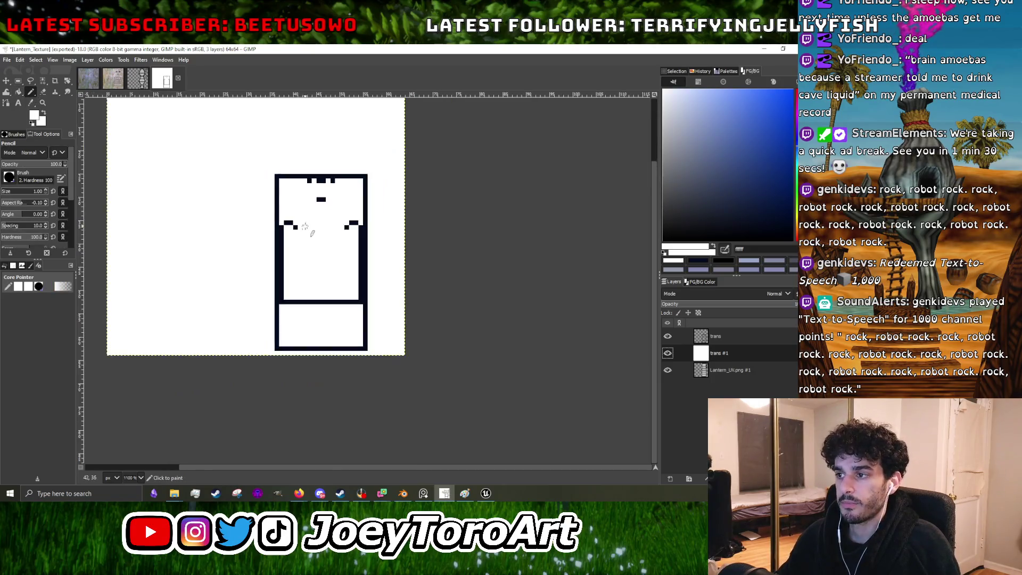
ctrl+scroll(340, 282, up, 1)
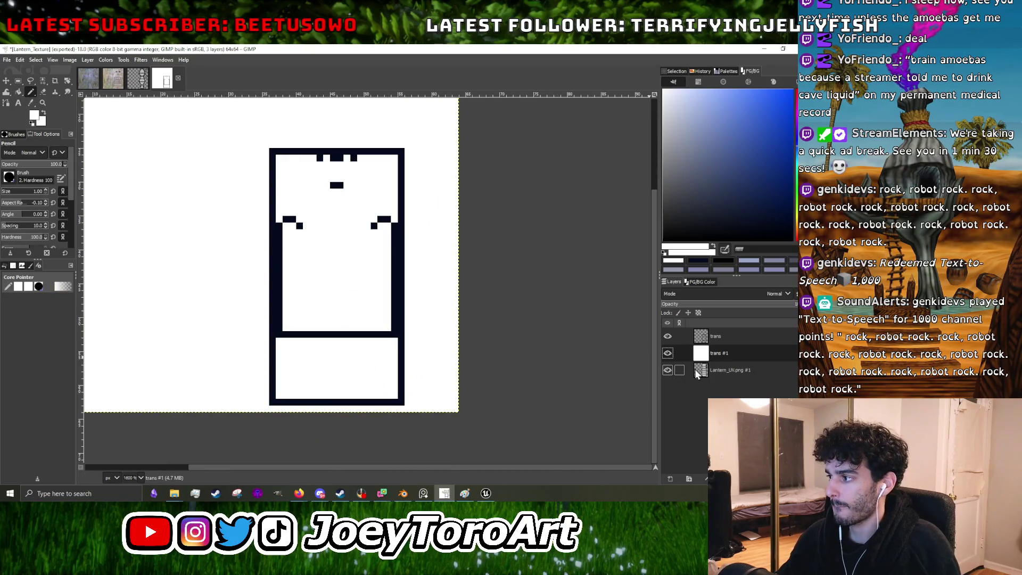
drag(730, 352, 728, 381)
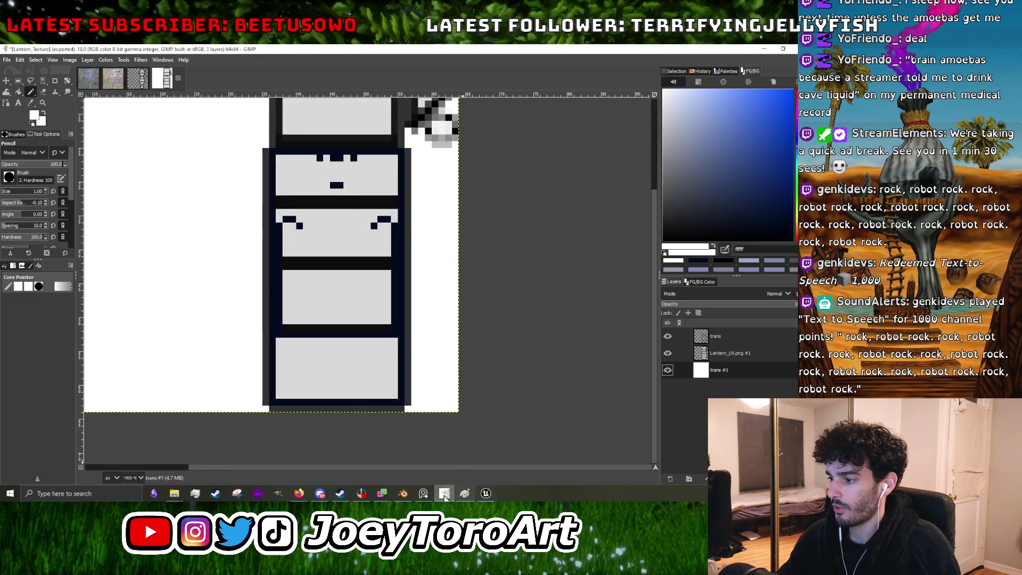
Step: Glance at the Blender scene, return to GIMP and make the top 'trans' layer active
click(404, 493)
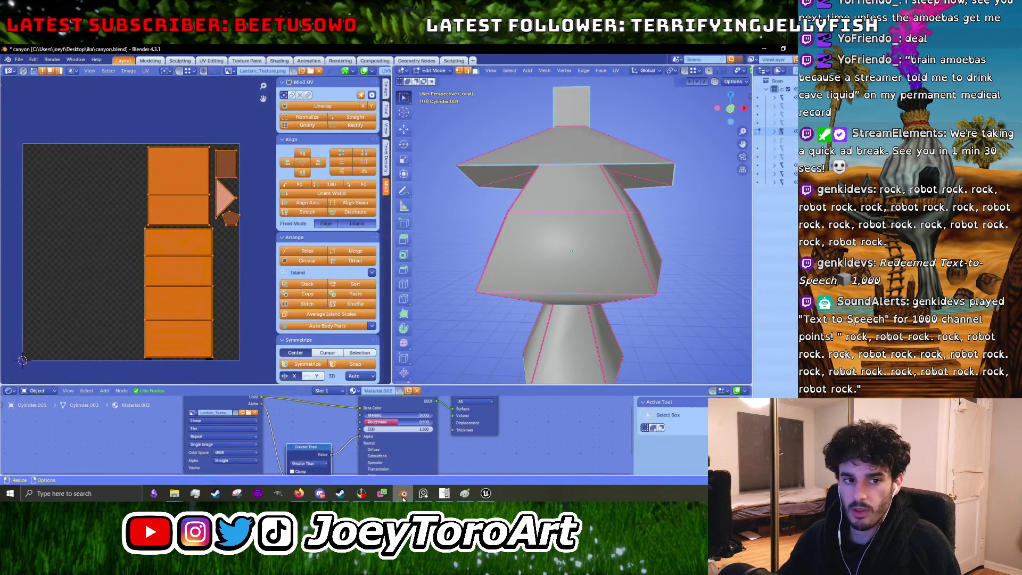
click(445, 493)
ctrl+scroll(313, 329, up, 1)
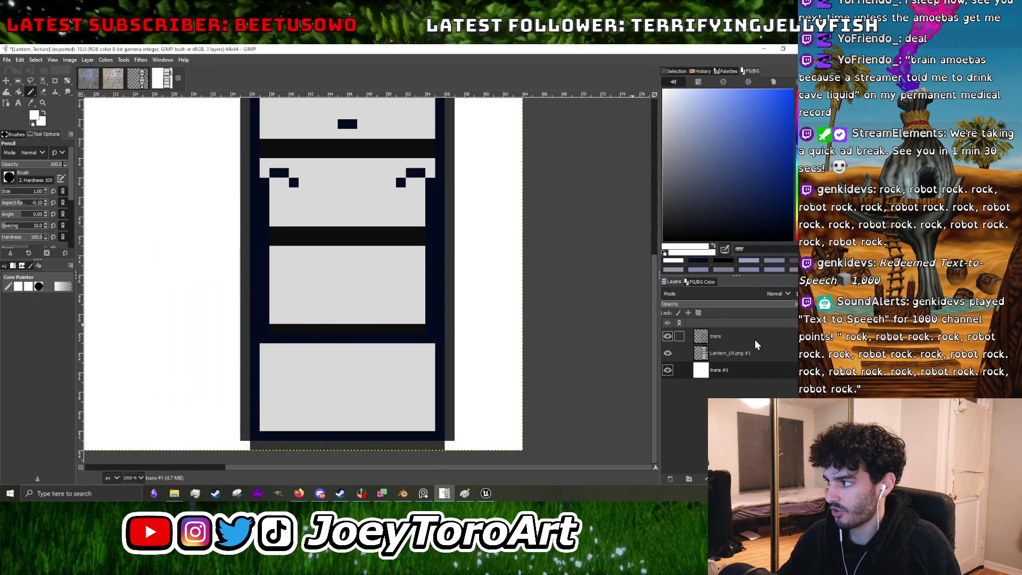
key(Page_Up)
key(Page_Up)
ctrl+scroll(344, 310, up, 1)
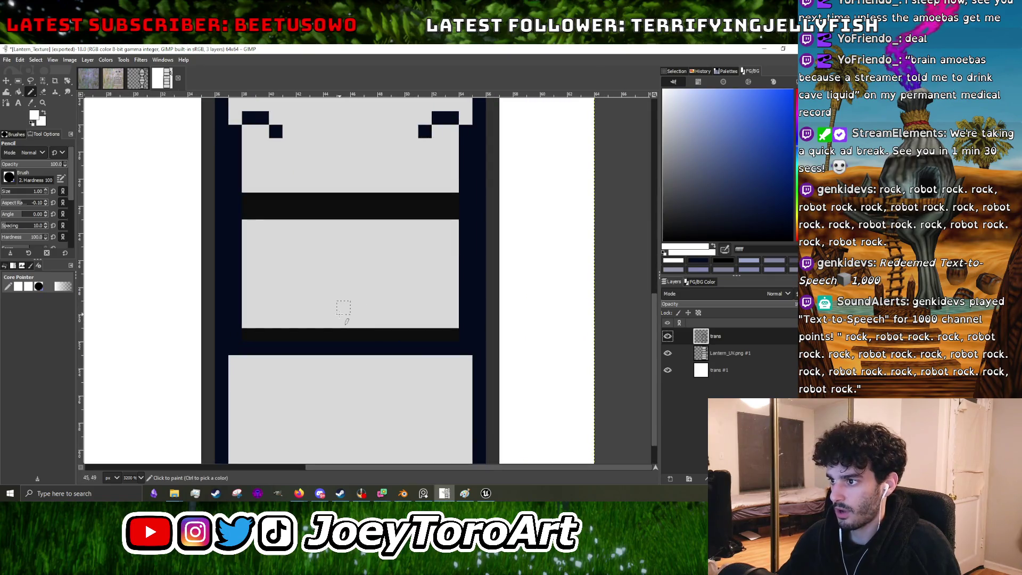
ctrl+scroll(339, 282, down, 1)
ctrl+scroll(339, 282, up, 1)
Step: Paint a dark navy 2x2 square in the middle panel and extend it into a stepped peak toward both bottom corners
click(344, 281)
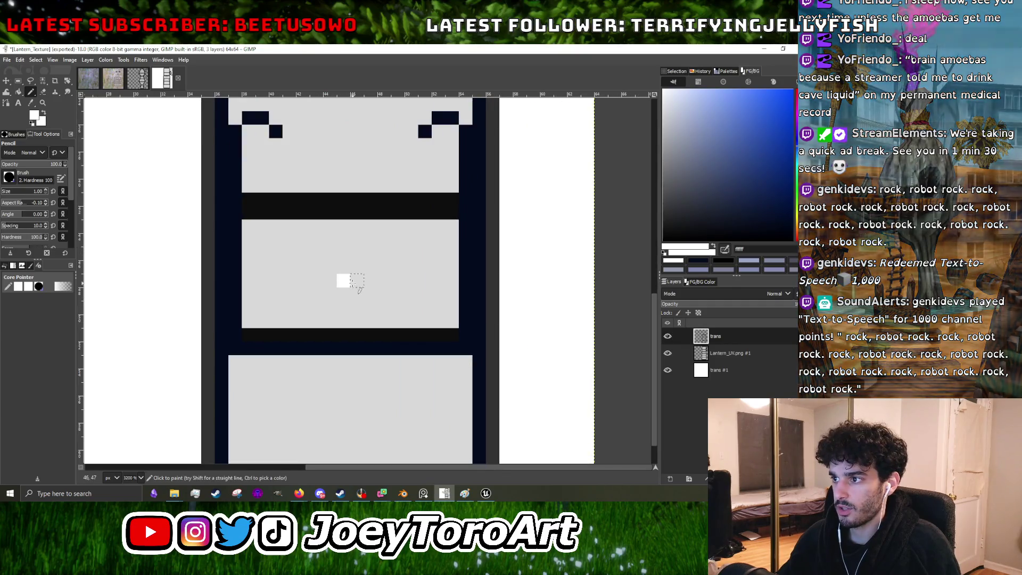
click(358, 281)
ctrl+click(274, 210)
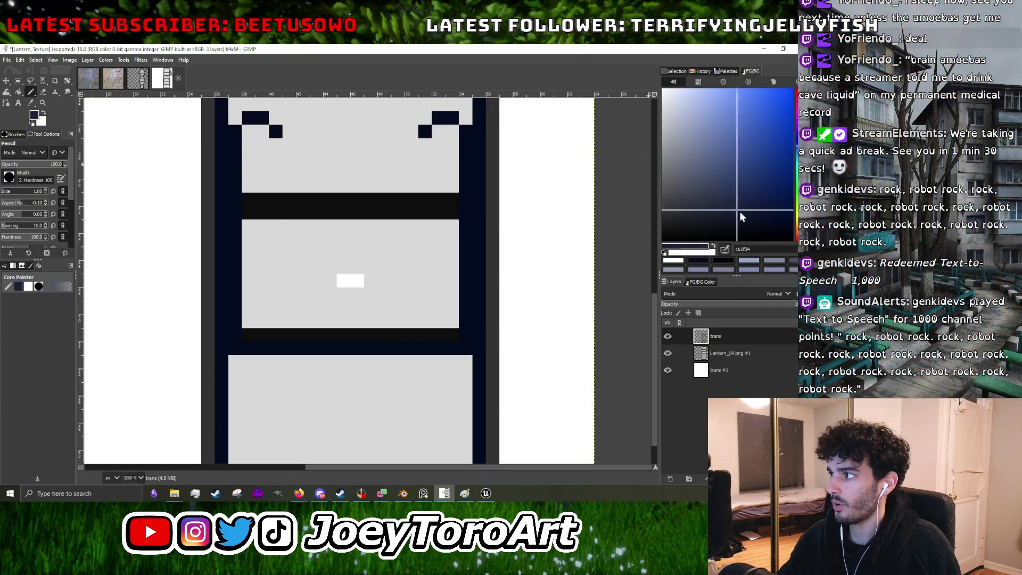
click(357, 280)
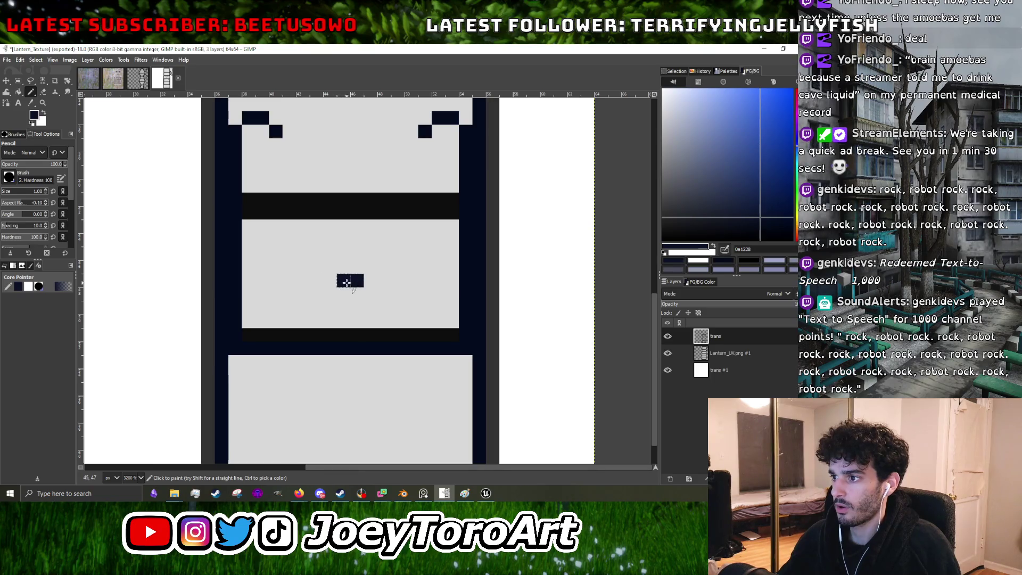
click(357, 294)
click(330, 312)
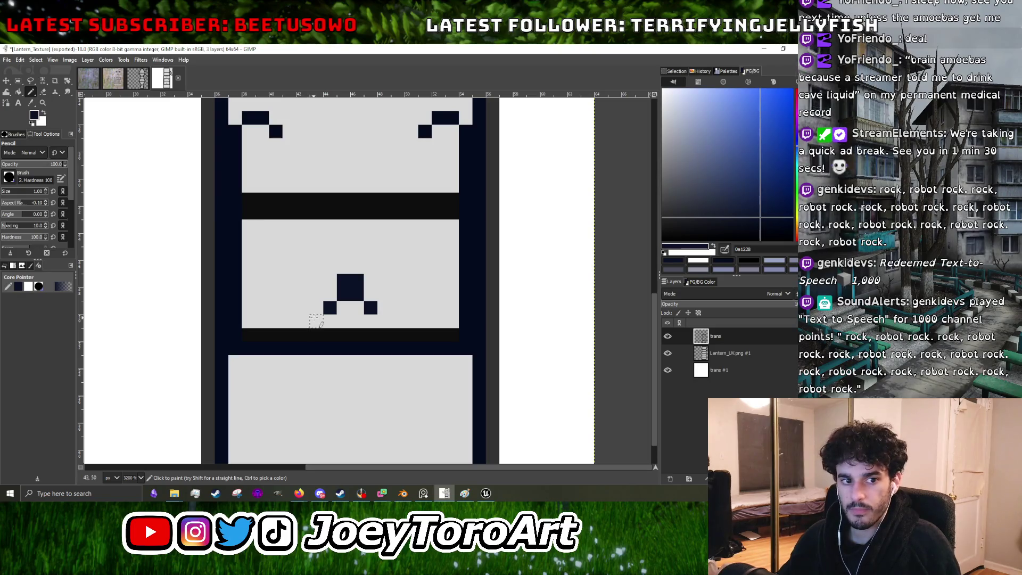
drag(317, 321, 302, 320)
drag(384, 322, 398, 321)
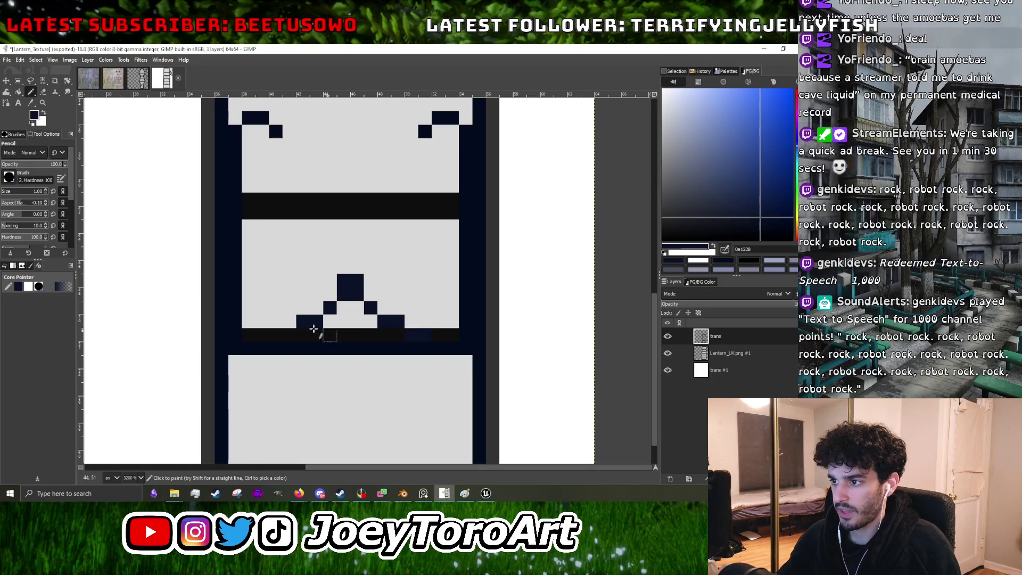
Step: Hide the Lantern_UV guide layer and fill out the stepped peak's bottom rows on both sides
click(667, 352)
scroll(490, 336, left, 2)
mouse_move(408, 321)
mouse_down()
mouse_move(367, 336)
mouse_move(455, 335)
mouse_move(408, 324)
mouse_move(287, 336)
mouse_move(483, 344)
mouse_up()
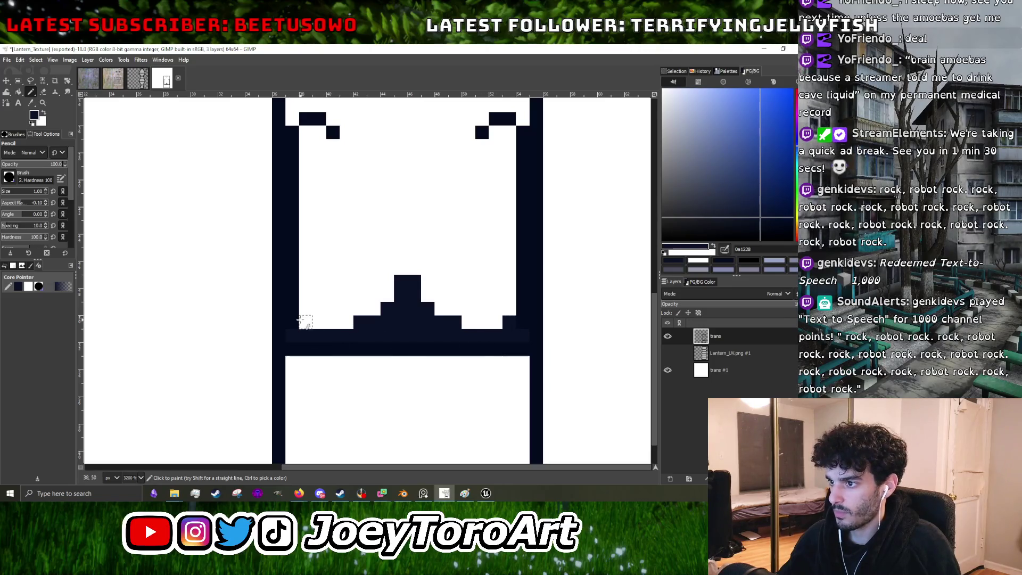
ctrl+scroll(327, 302, down, 2)
ctrl+scroll(327, 301, up, 1)
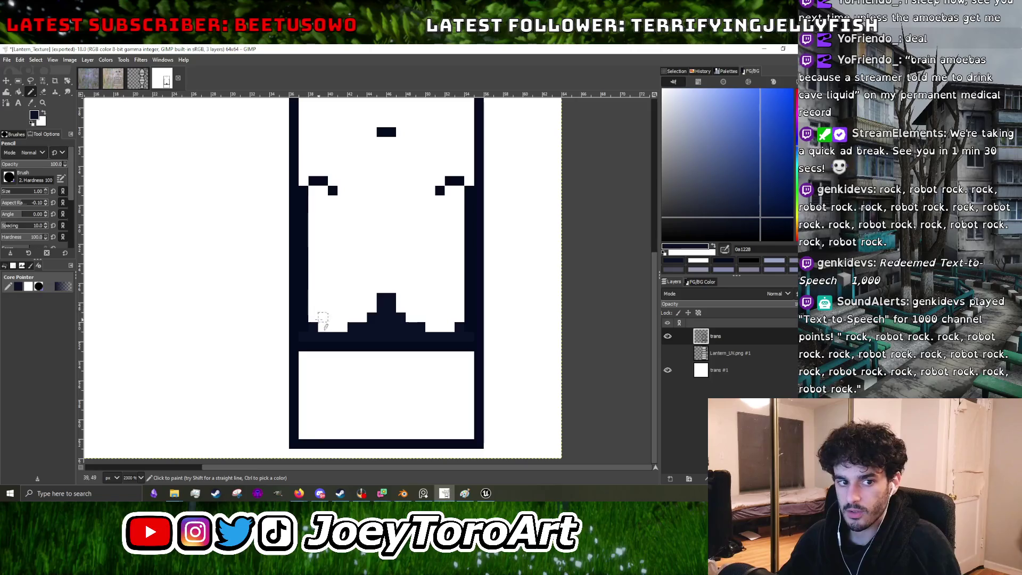
click(449, 326)
click(303, 316)
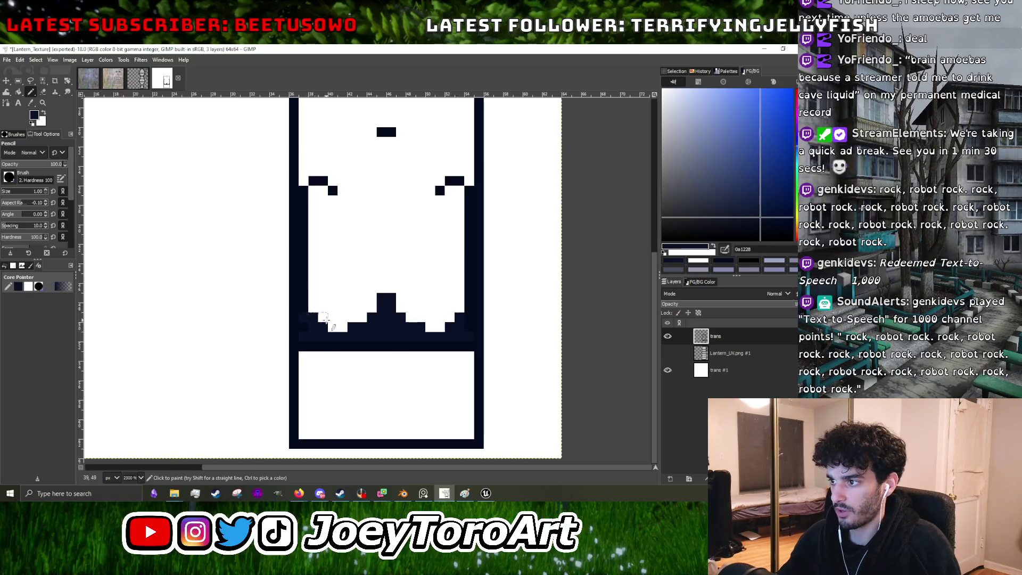
ctrl+scroll(383, 318, down, 2)
ctrl+scroll(380, 303, up, 2)
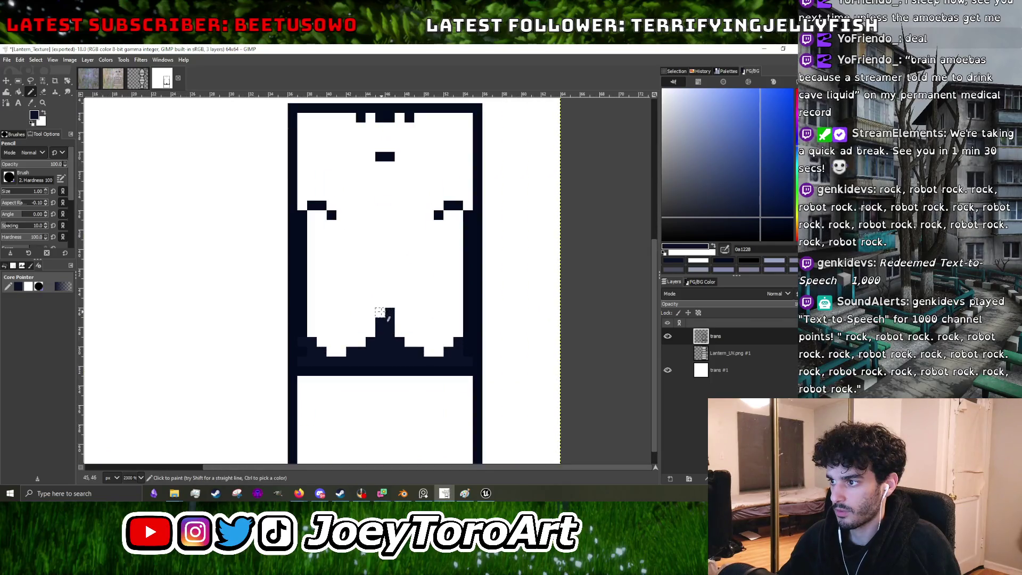
click(372, 337)
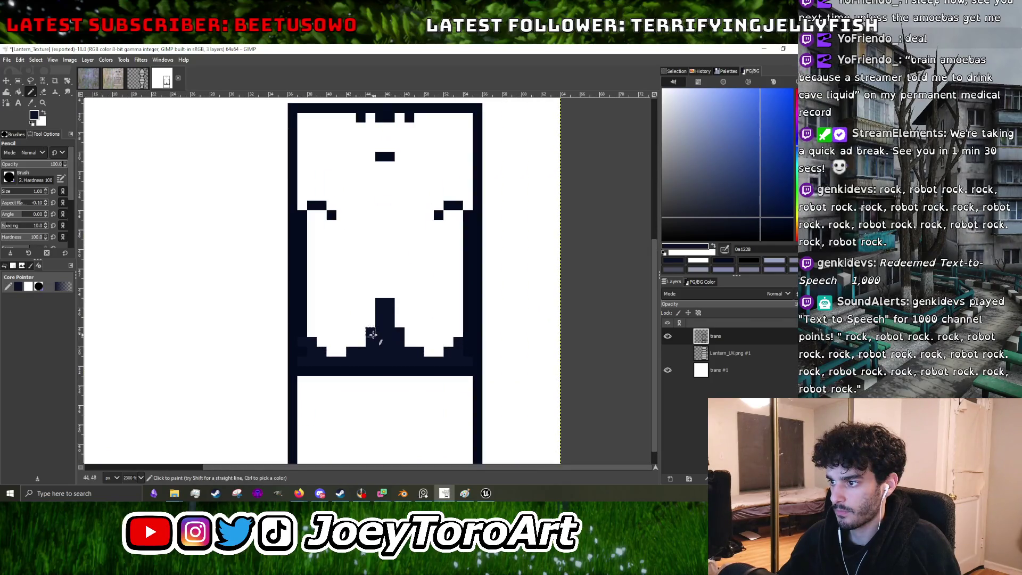
click(407, 338)
click(421, 347)
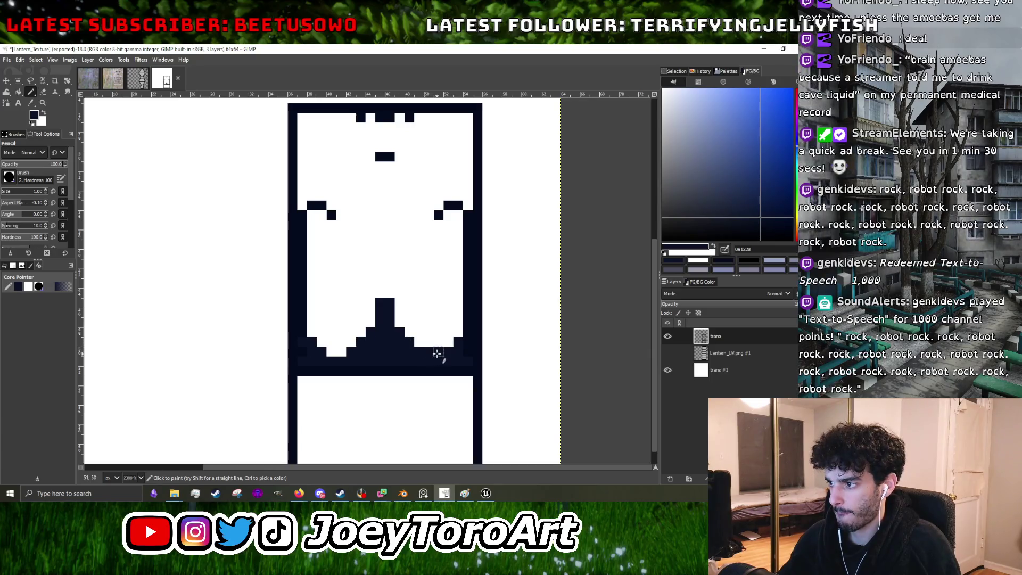
click(332, 354)
click(321, 342)
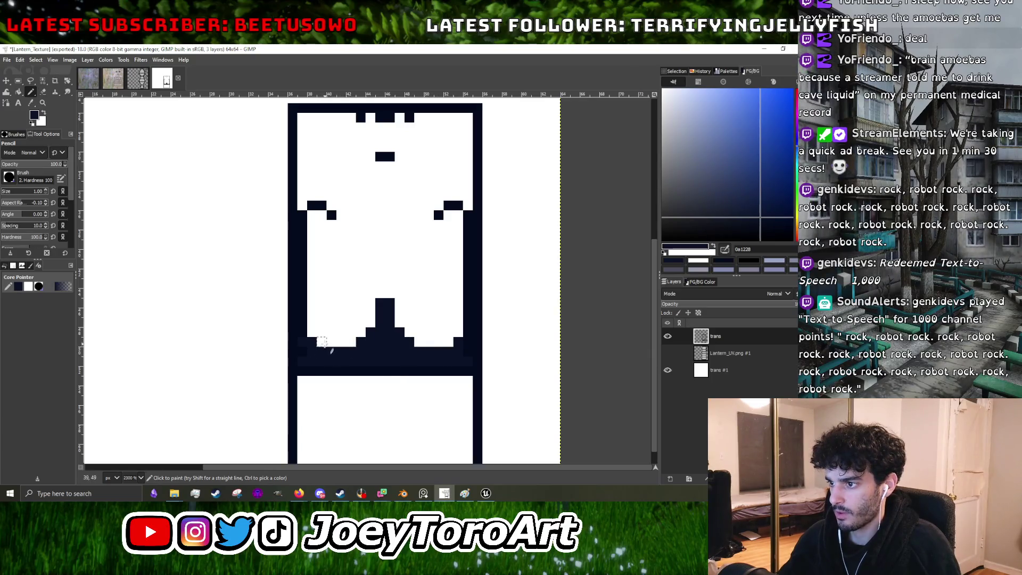
click(448, 341)
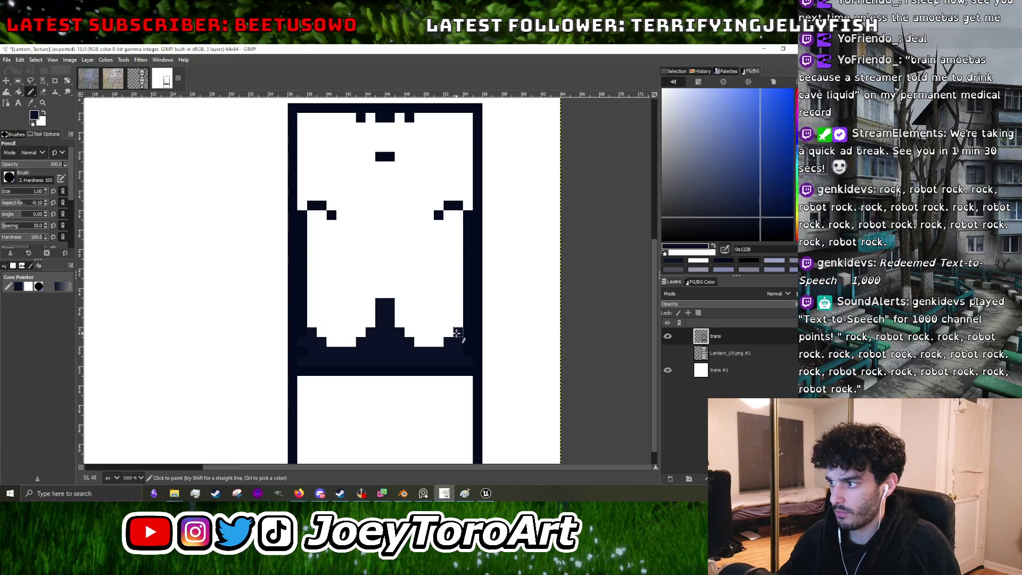
ctrl+scroll(451, 347, down, 2)
ctrl+scroll(452, 348, up, 3)
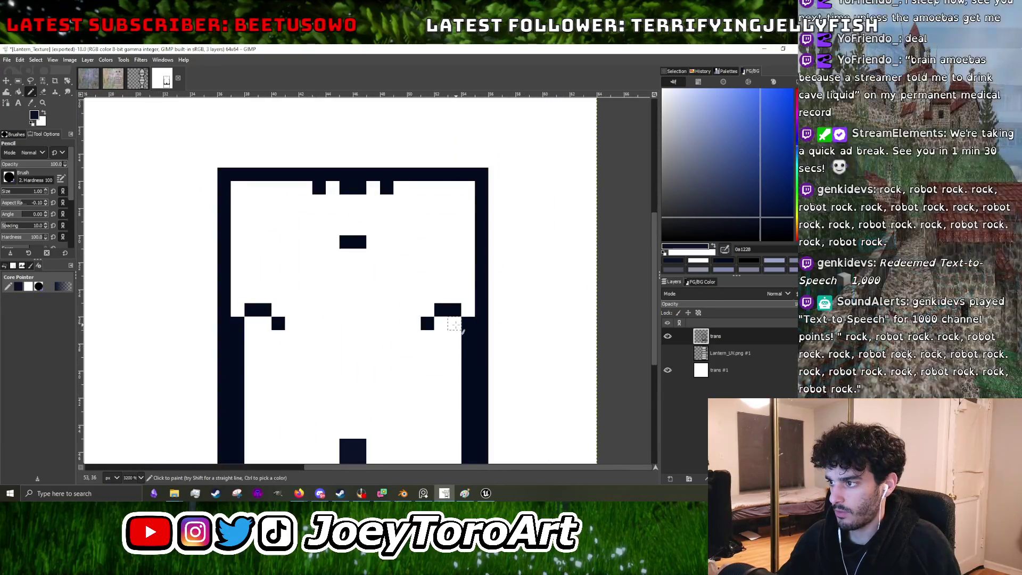
Step: Enlarge the left and right side notches with extra dark pixels and fill the gaps beside them
click(251, 323)
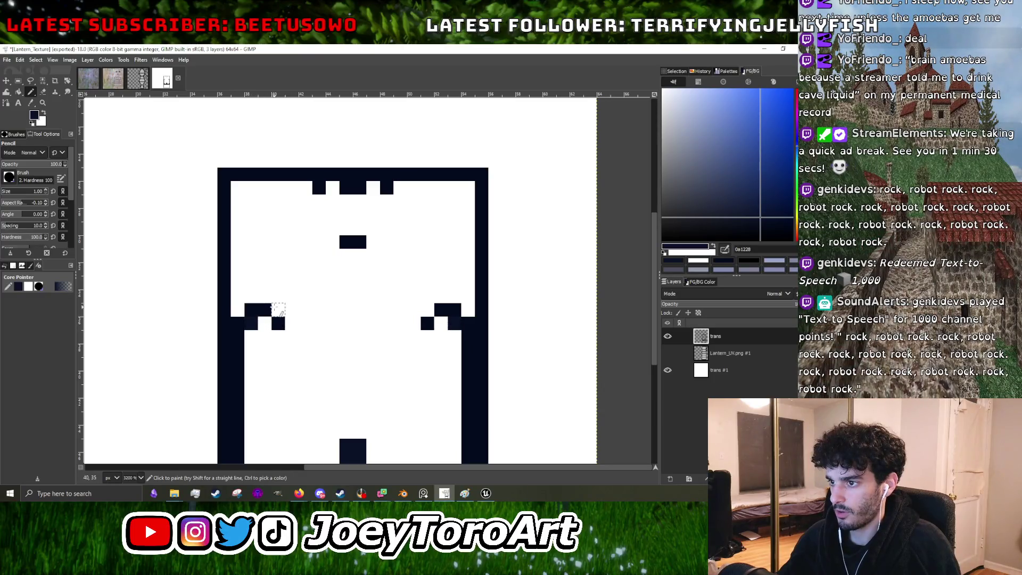
click(278, 310)
click(427, 311)
click(414, 336)
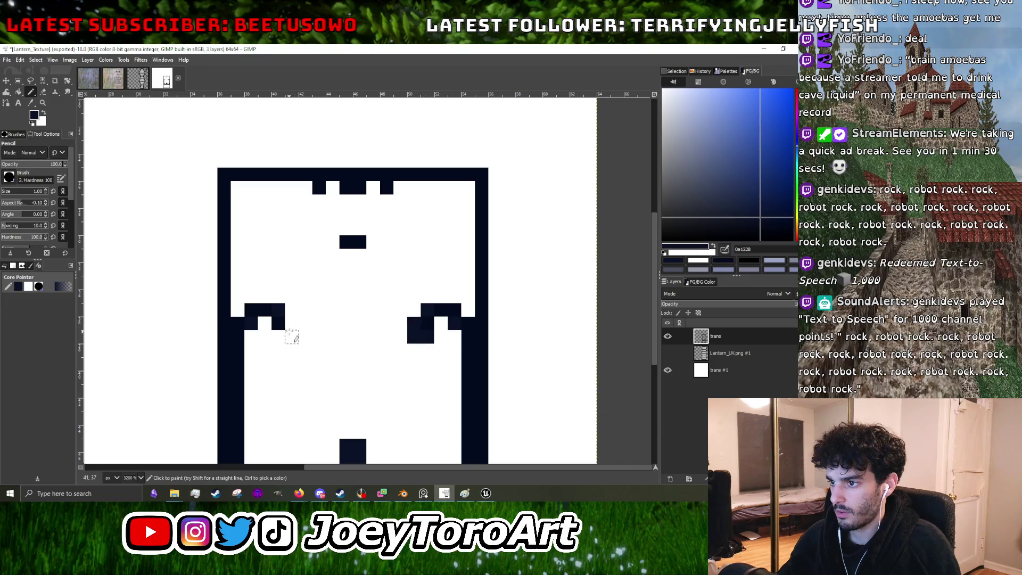
drag(292, 338, 284, 335)
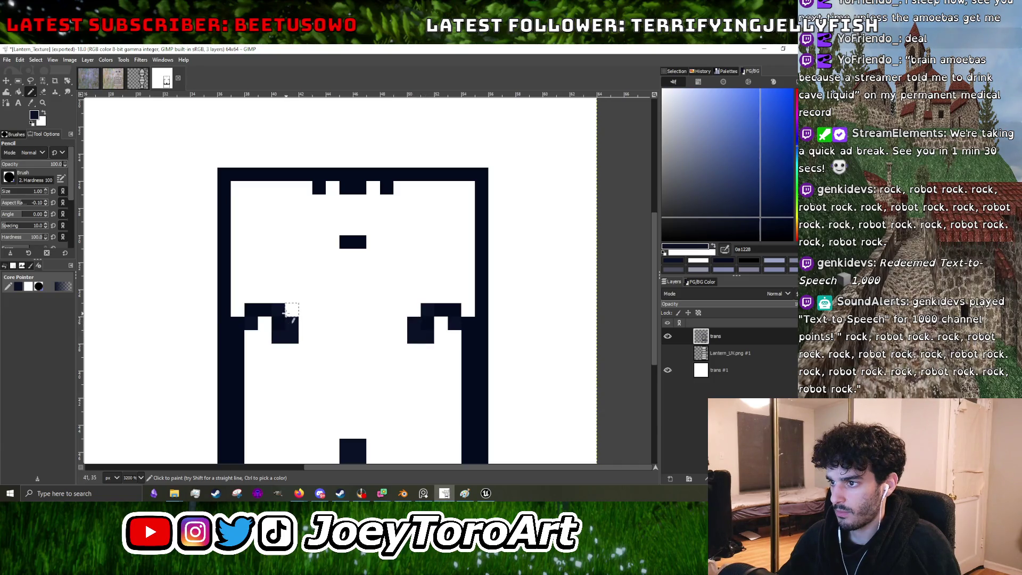
click(278, 296)
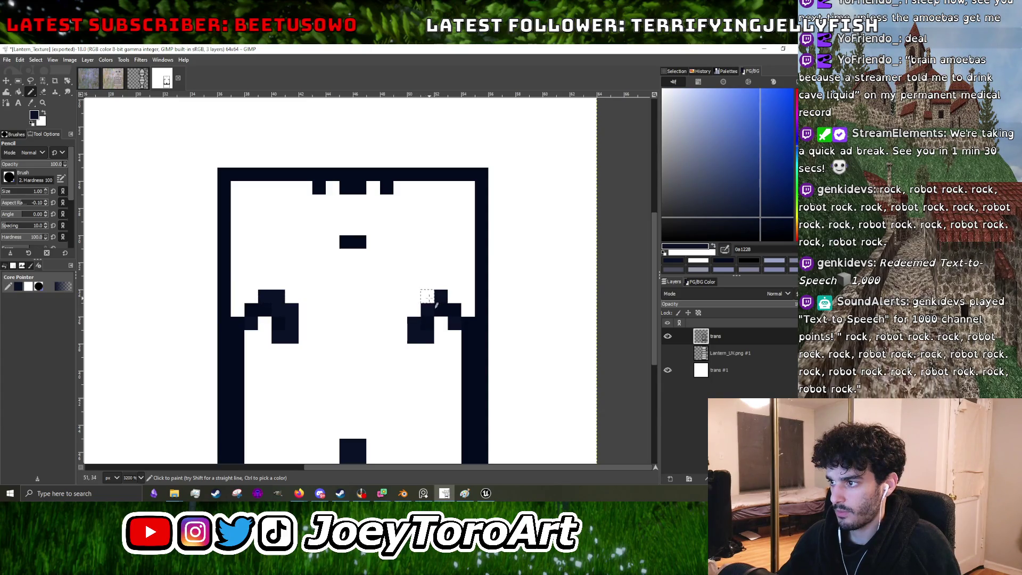
click(414, 310)
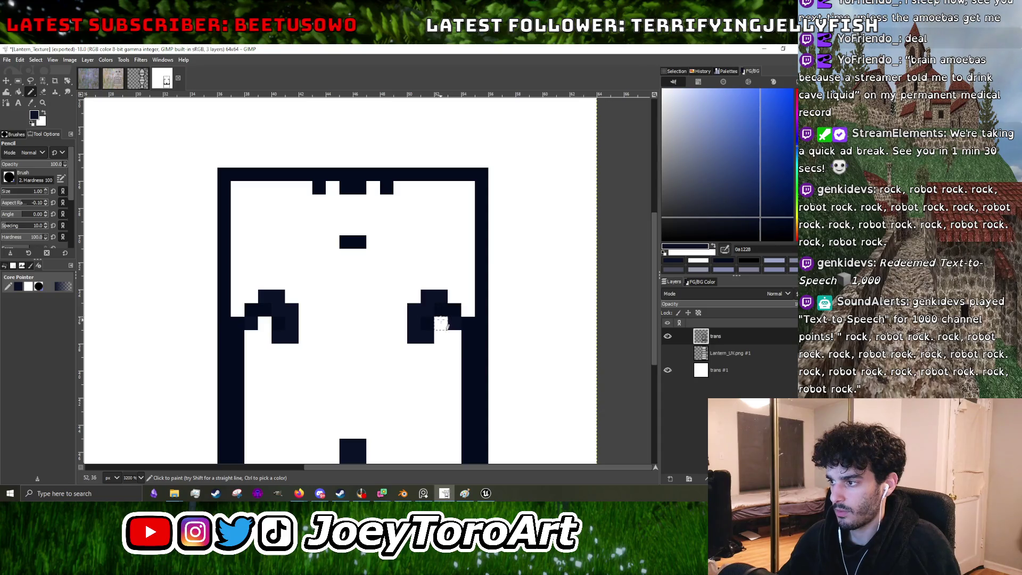
ctrl+scroll(443, 323, down, 3)
ctrl+scroll(442, 324, down, 1)
ctrl+scroll(445, 321, up, 1)
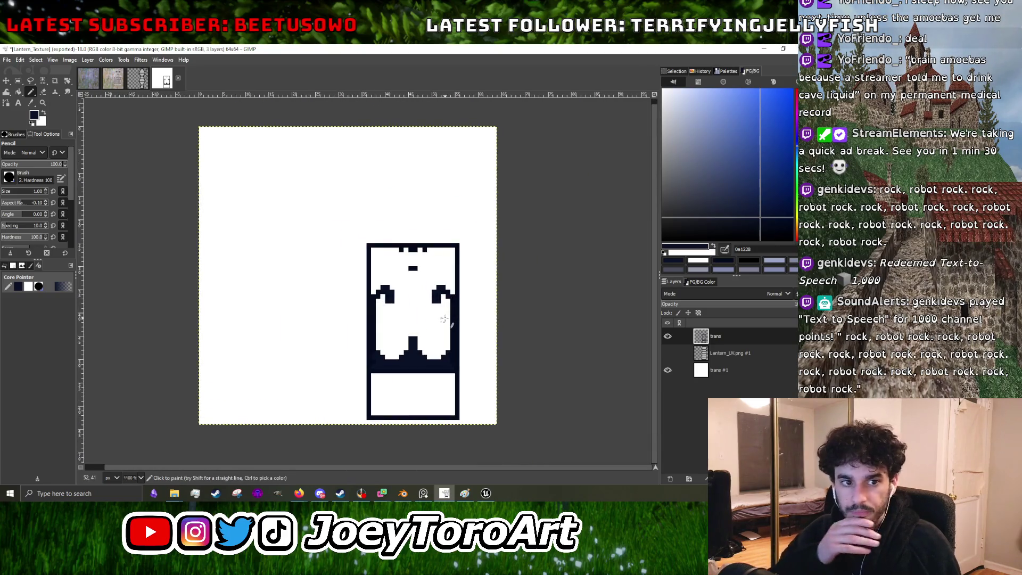
ctrl+scroll(445, 318, up, 1)
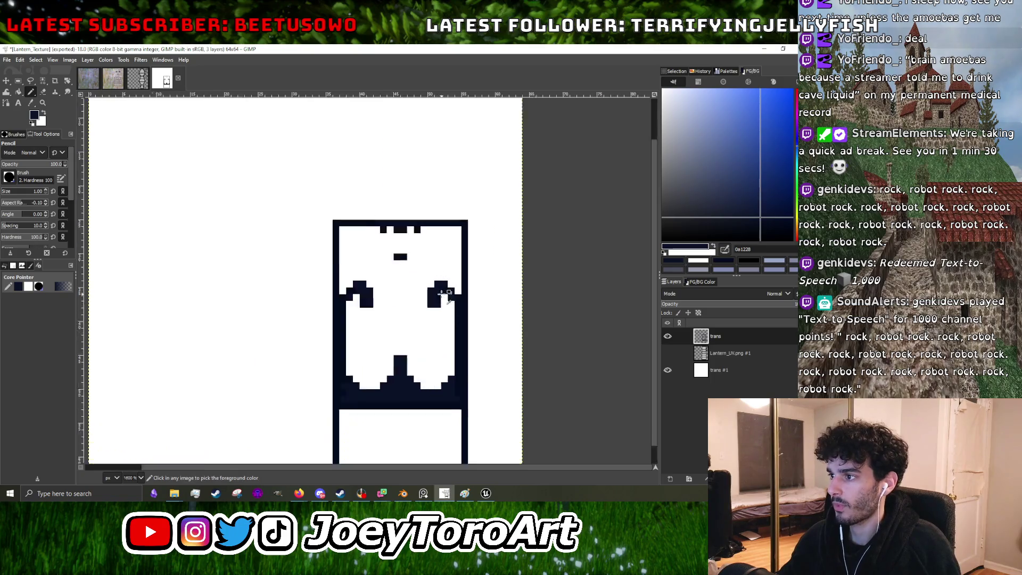
ctrl+scroll(446, 293, up, 1)
ctrl+scroll(459, 295, up, 1)
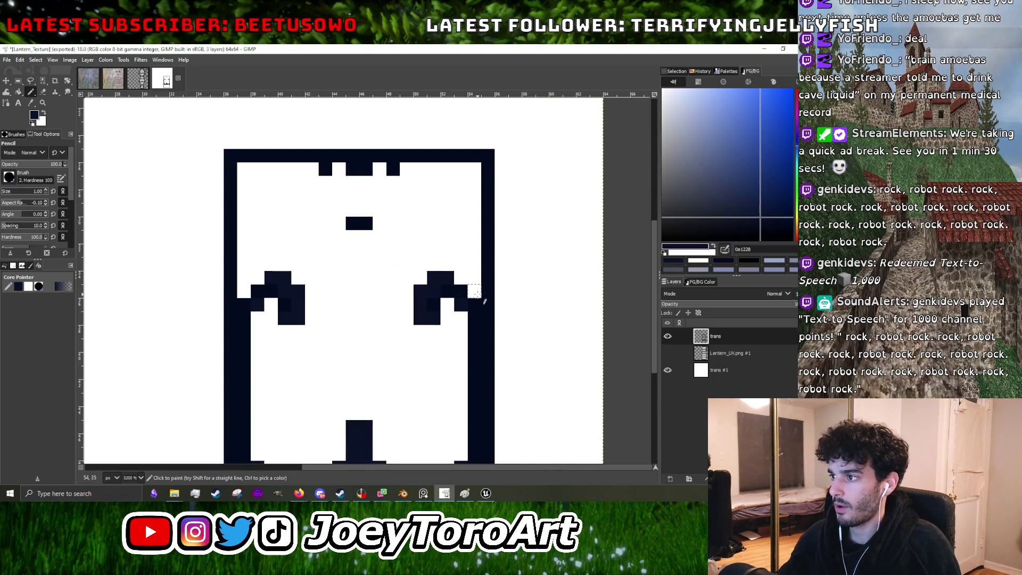
Step: Join the mouth shape to the top edge as one dark bar and build it into a pointed drop at top centre
middle_drag(381, 235, 397, 250)
mouse_move(368, 238)
mouse_down()
mouse_move(374, 189)
mouse_move(374, 218)
mouse_up()
drag(349, 186, 402, 186)
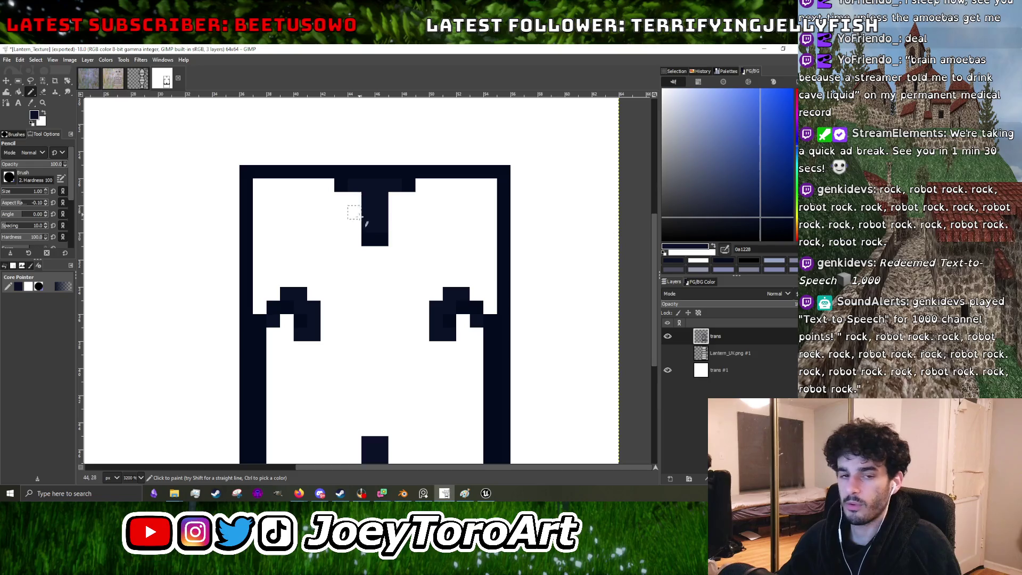
drag(353, 188, 353, 238)
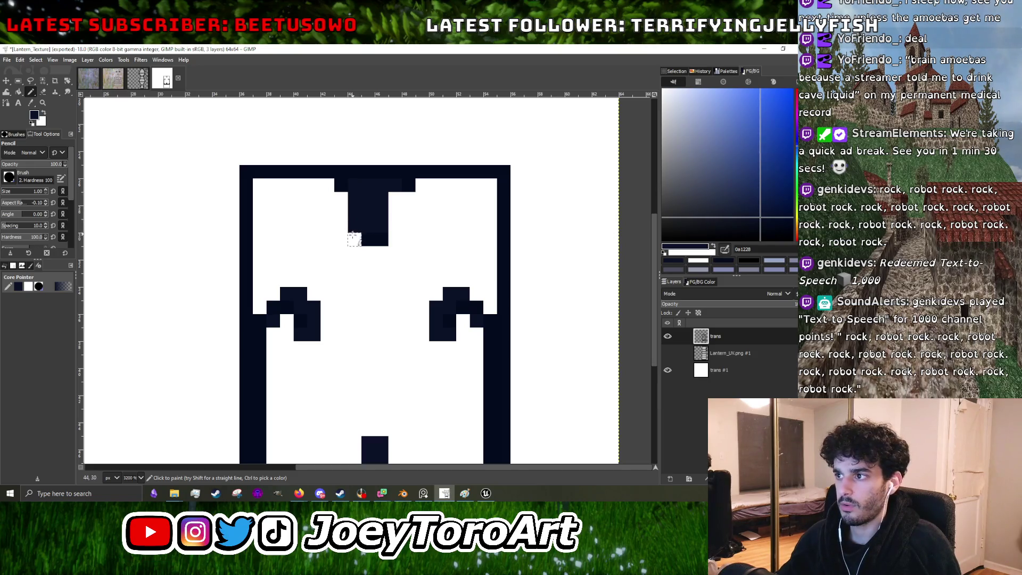
click(396, 199)
click(381, 239)
click(394, 227)
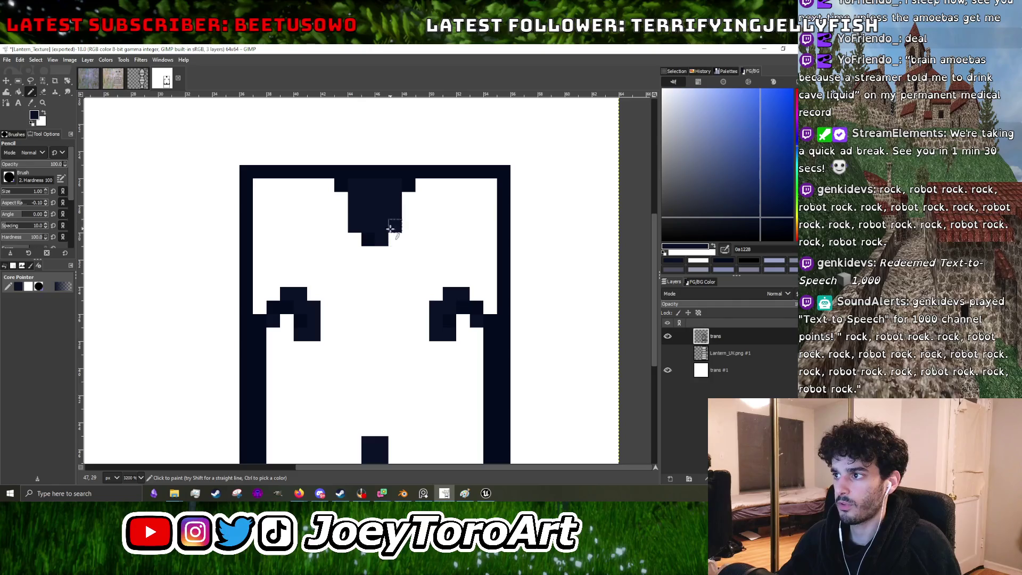
drag(366, 240, 398, 254)
click(355, 253)
Step: Widen the top shape on both sides and thicken the inner top-left and top-right borders
drag(341, 202, 418, 192)
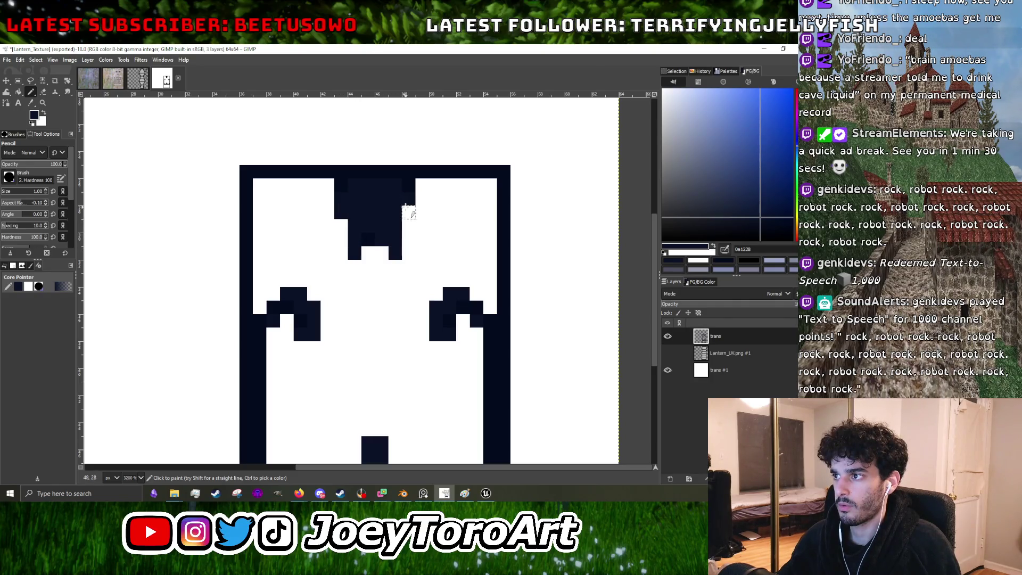
click(327, 197)
mouse_move(316, 186)
mouse_down()
mouse_move(256, 186)
mouse_move(259, 213)
mouse_up()
click(273, 199)
drag(421, 185, 490, 185)
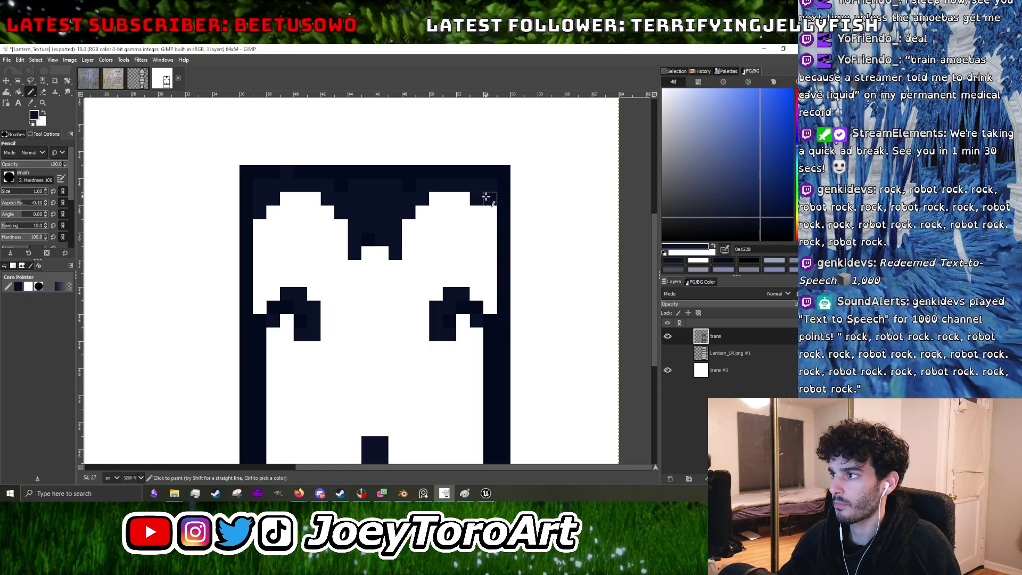
ctrl+scroll(491, 211, down, 3)
ctrl+scroll(437, 275, up, 1)
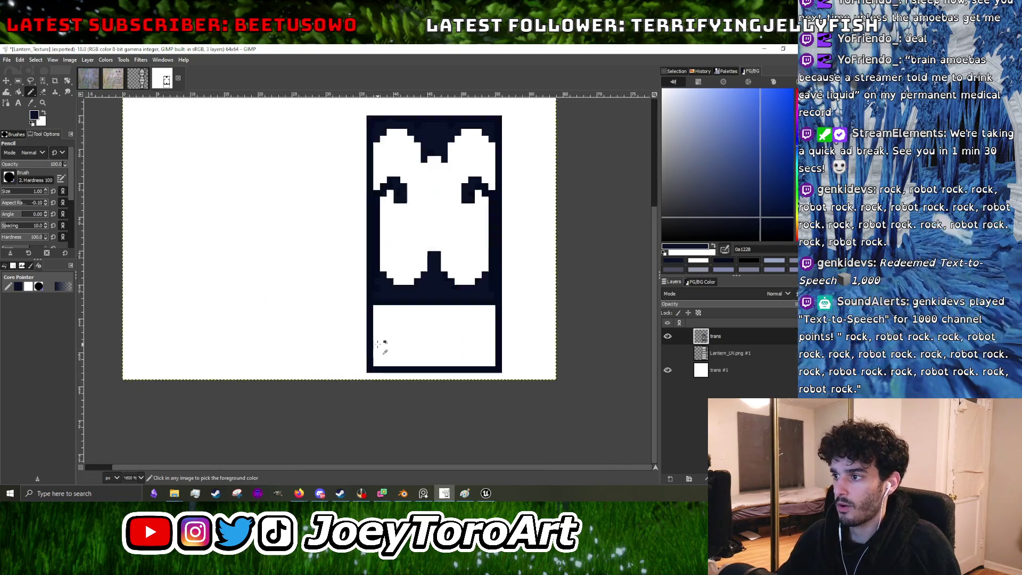
ctrl+scroll(436, 275, up, 1)
Step: Export the texture as Lantern_Texture.png, replacing the existing file, then minimize GIMP
click(7, 59)
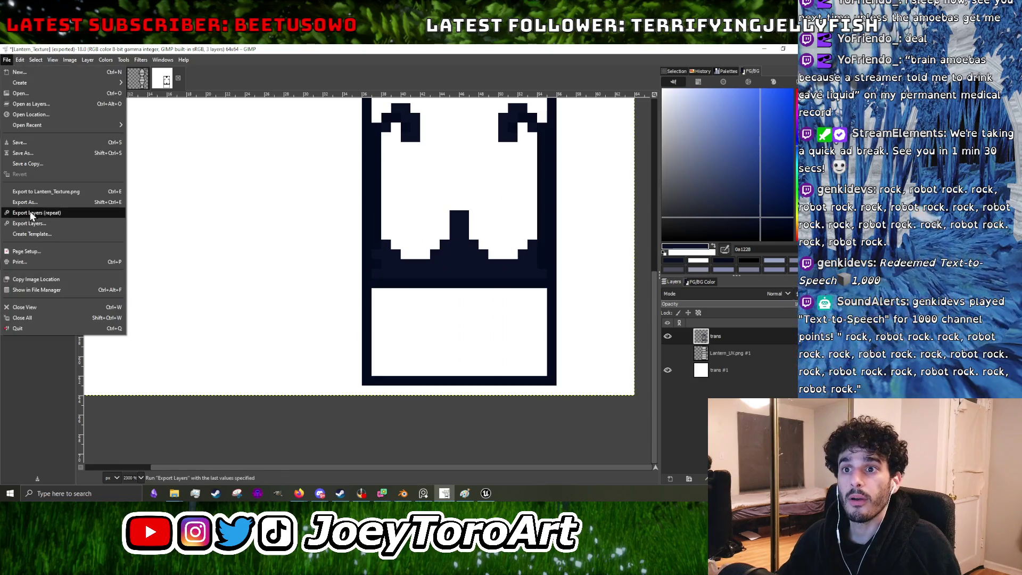
click(24, 202)
click(461, 410)
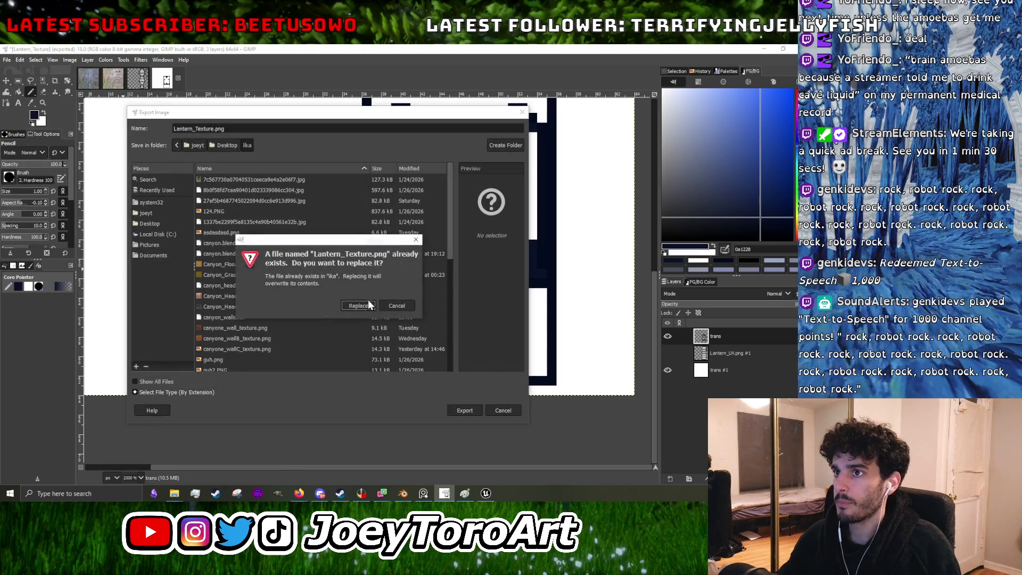
click(368, 308)
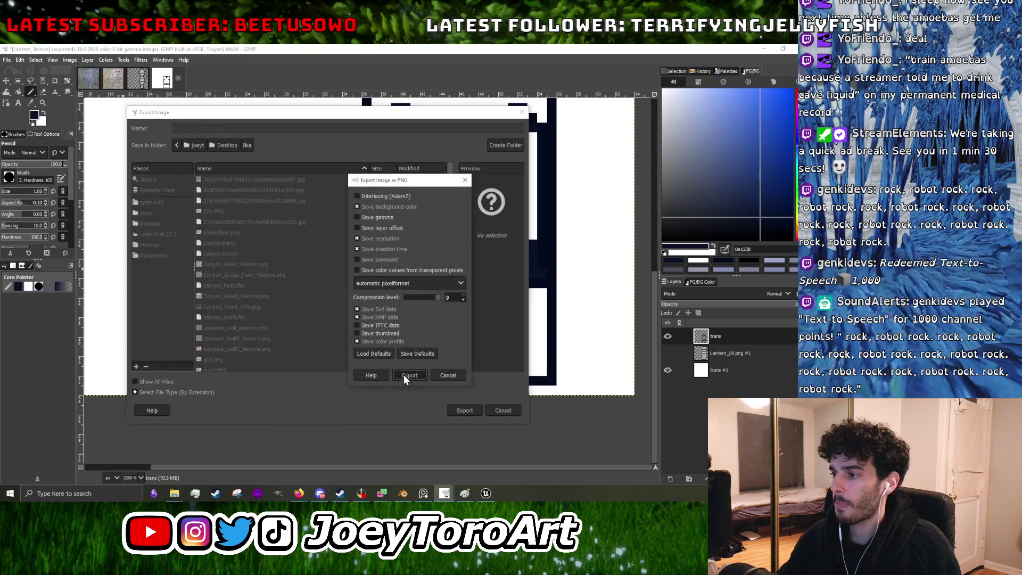
click(408, 373)
click(762, 46)
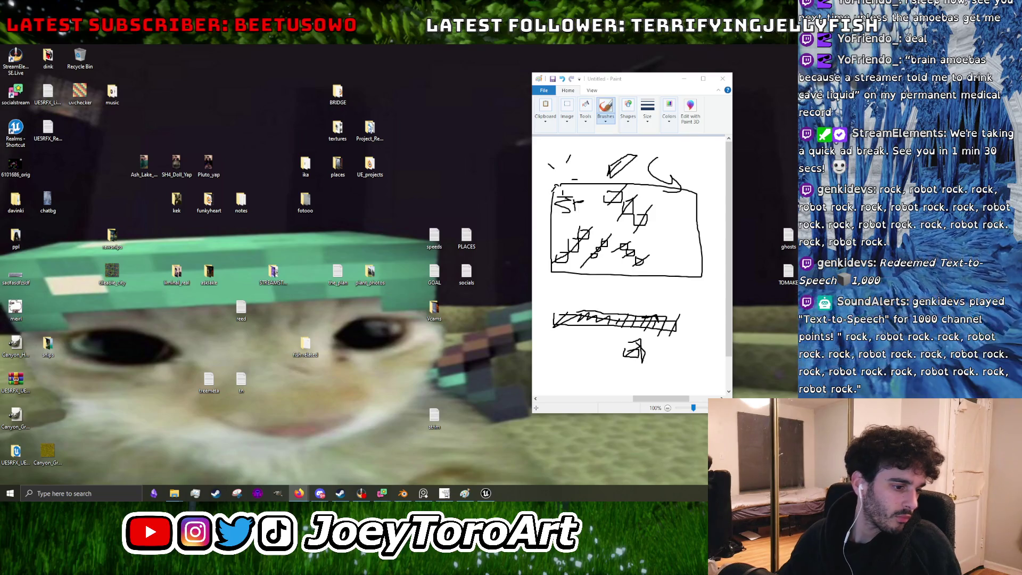
Step: Restore Blender, load Lantern_Texture.png in the image node, enlarge the 3D view and show Material Preview
click(403, 493)
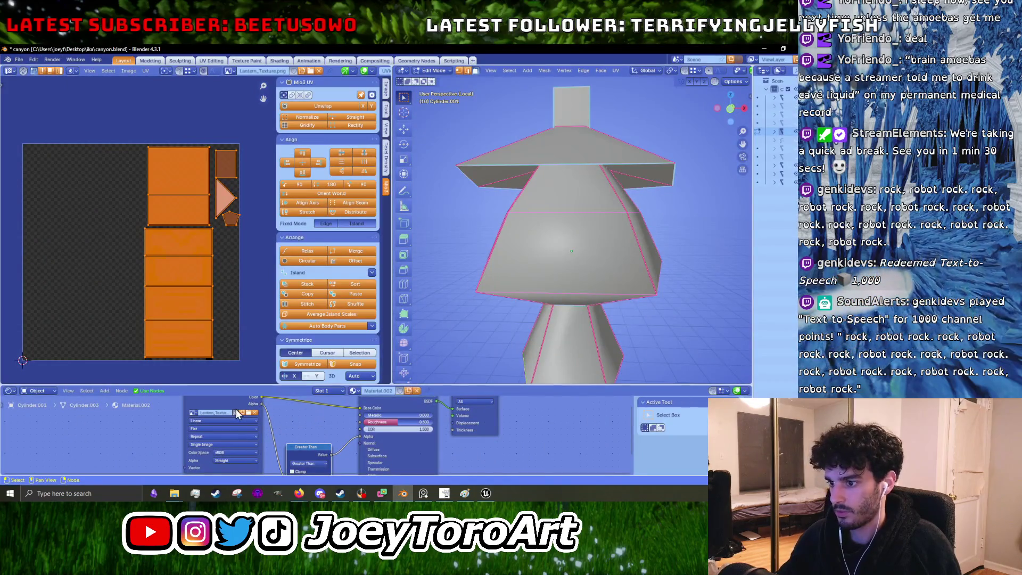
click(250, 412)
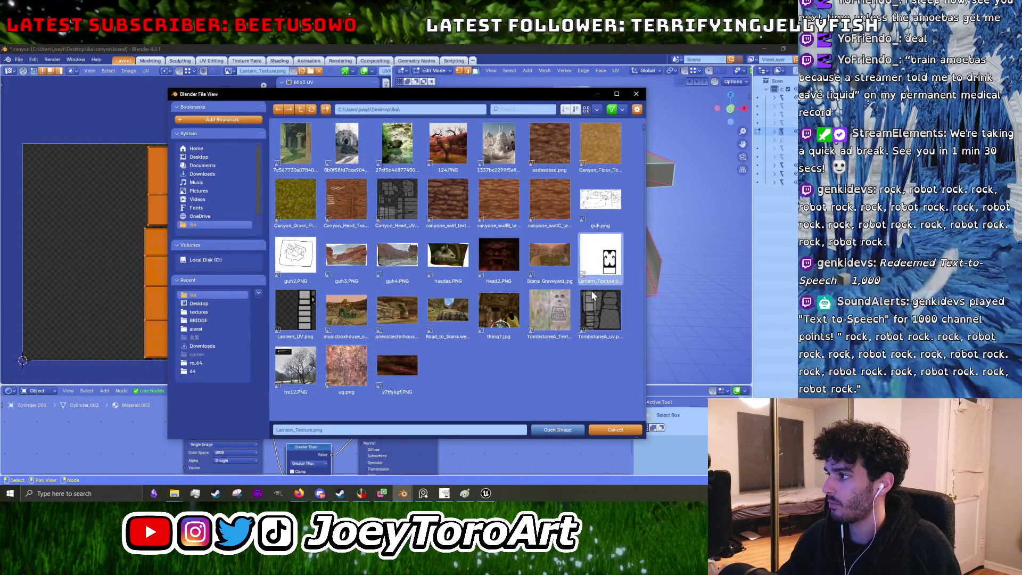
click(551, 431)
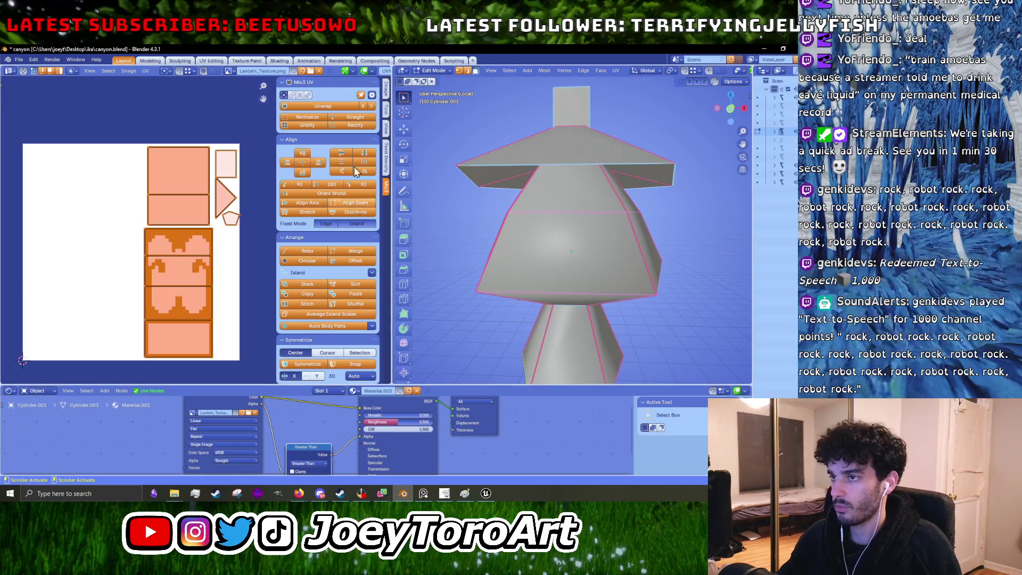
drag(749, 71, 753, 71)
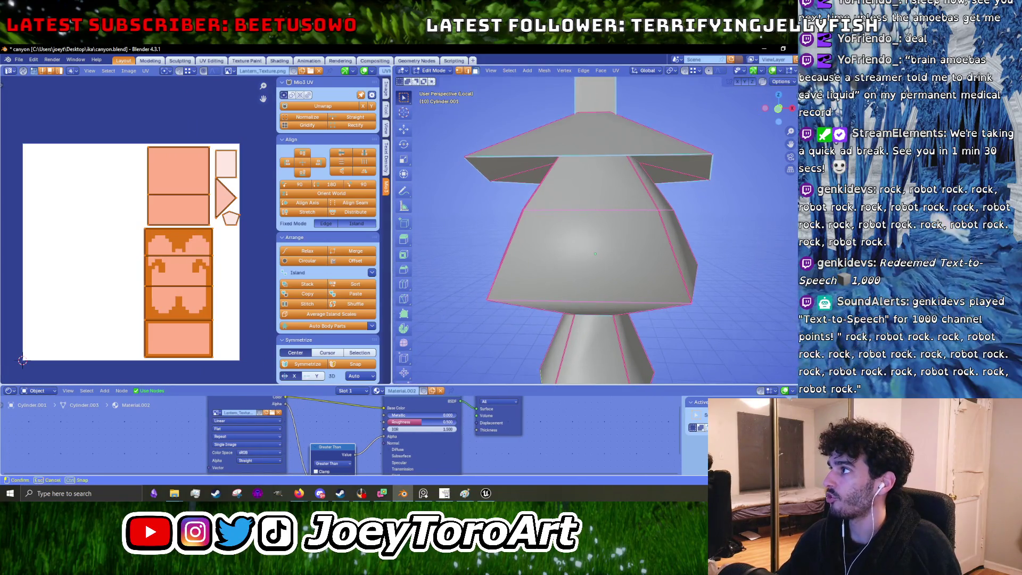
scroll(559, 161, down, 5)
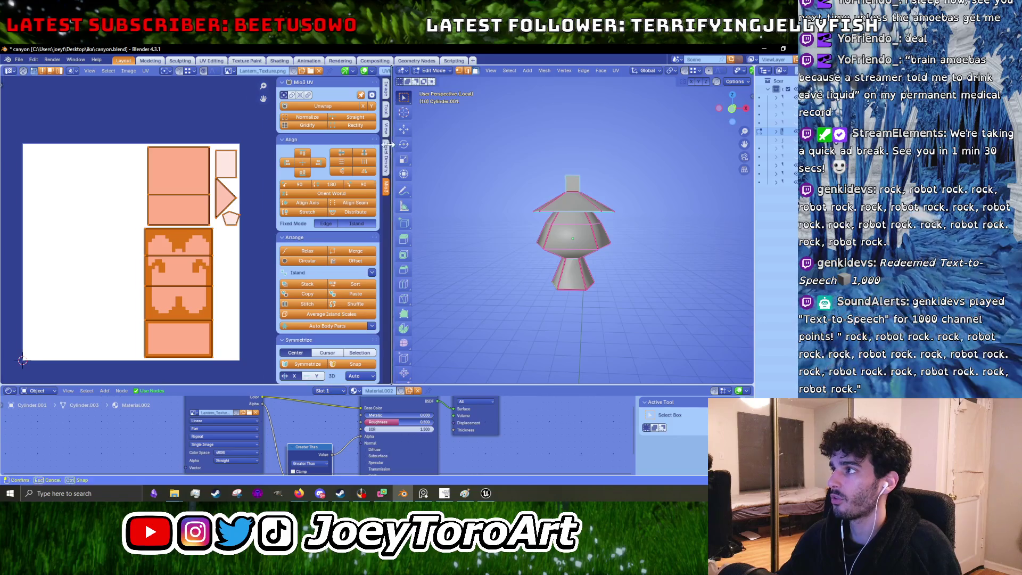
drag(389, 149, 207, 148)
click(732, 71)
scroll(525, 219, up, 2)
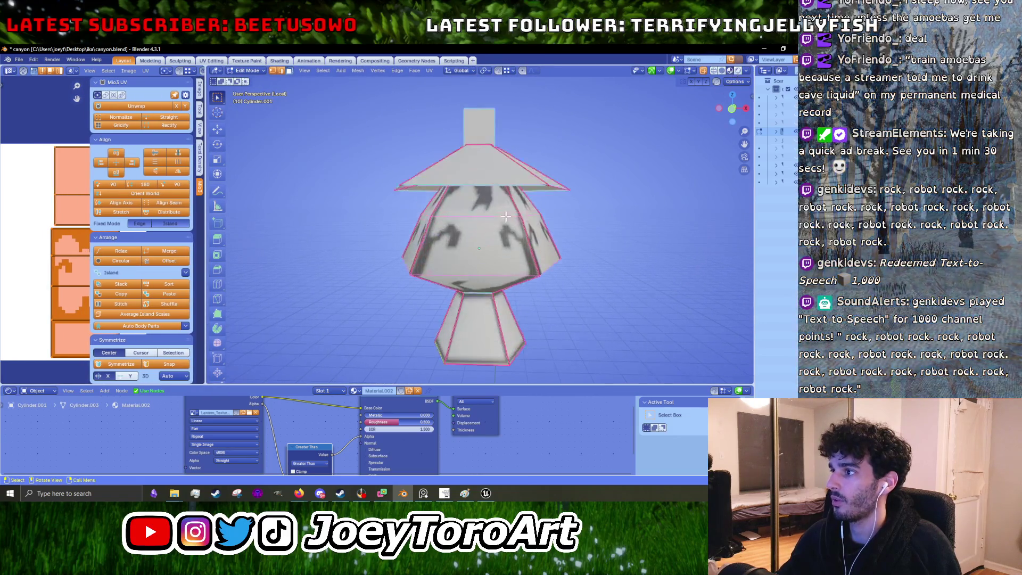
Step: Toggle between Edit and Object Mode while orbiting to check the texture from above
key(Tab)
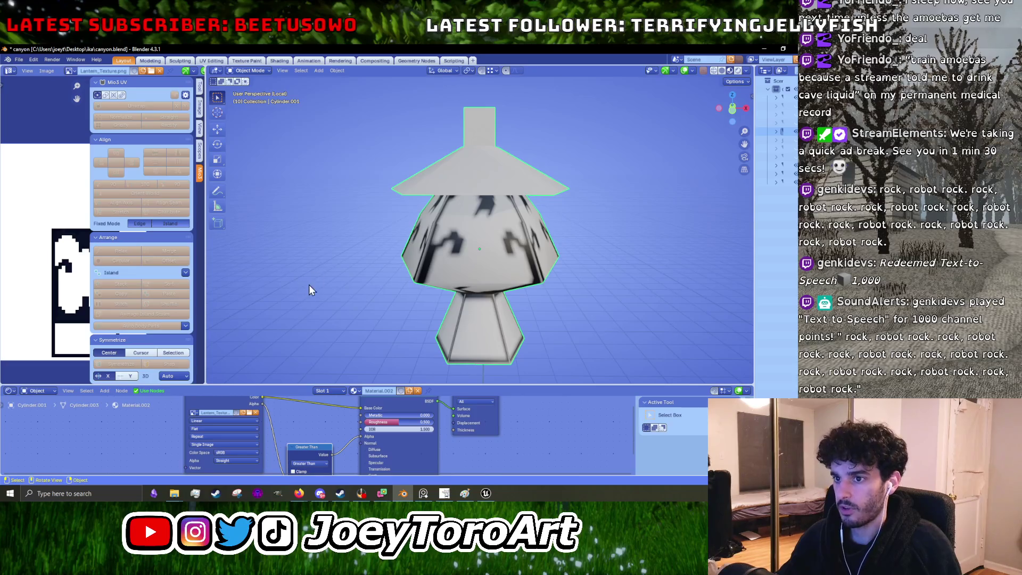
scroll(335, 282, down, 2)
key(Tab)
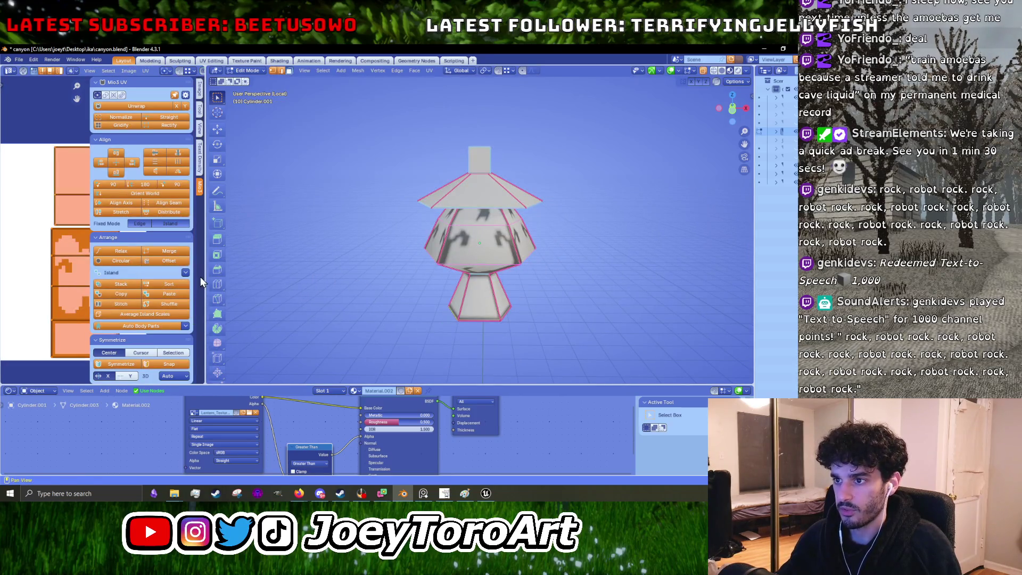
drag(205, 275, 317, 267)
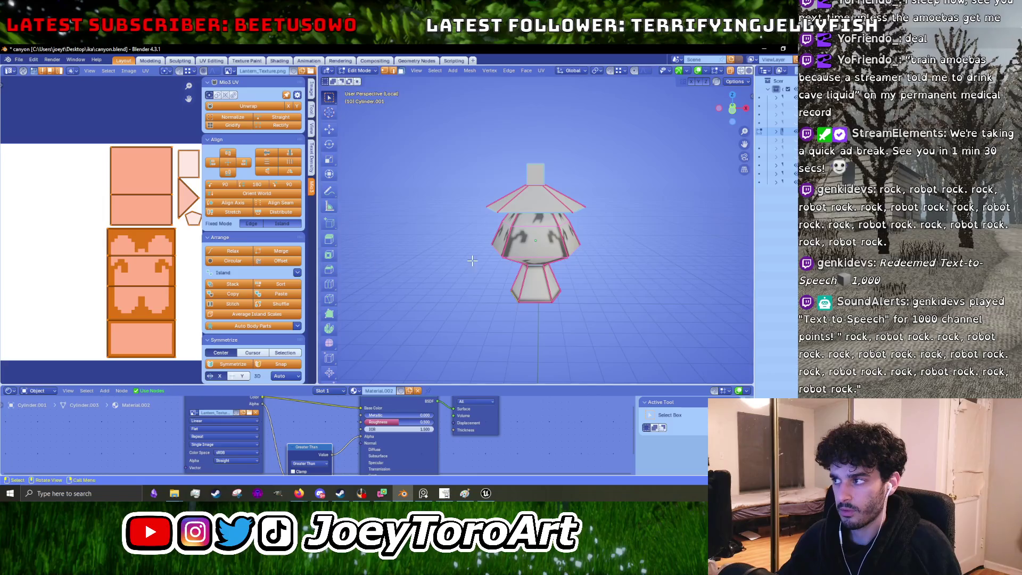
mouse_move(479, 264)
middle_down()
mouse_move(558, 292)
mouse_move(544, 209)
middle_up()
key(Tab)
scroll(535, 289, up, 5)
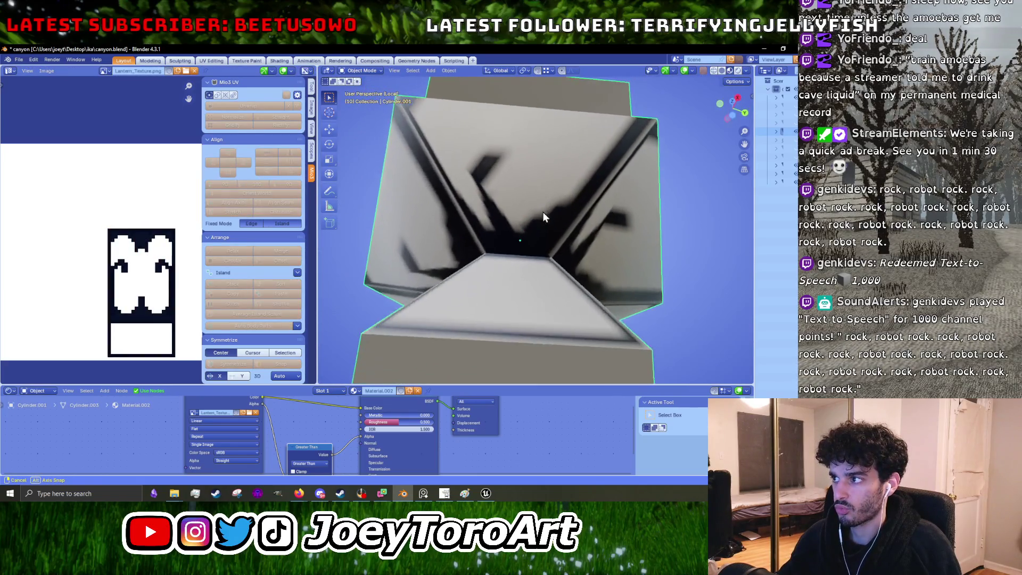
key(Tab)
scroll(506, 260, down, 4)
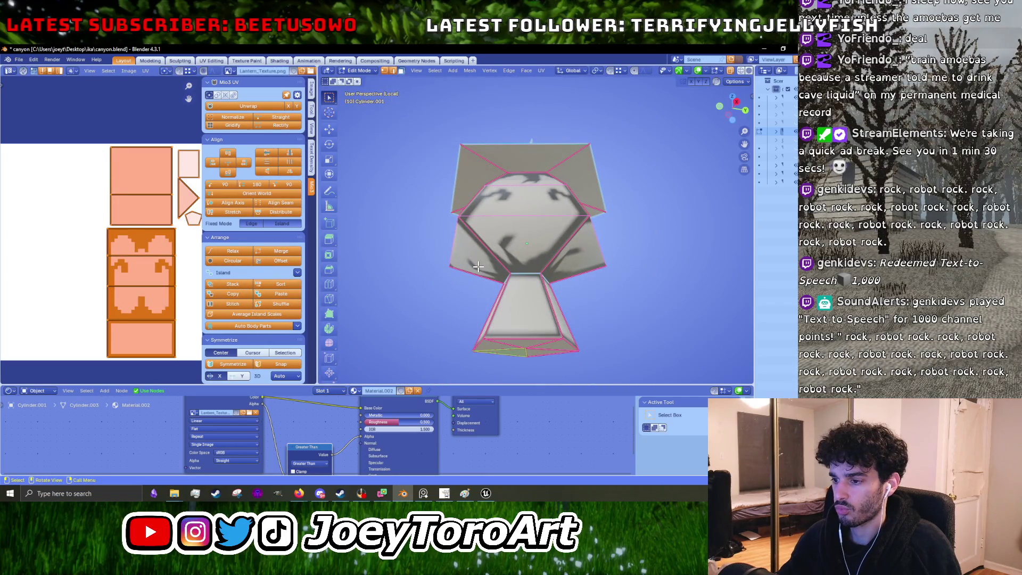
key(Tab)
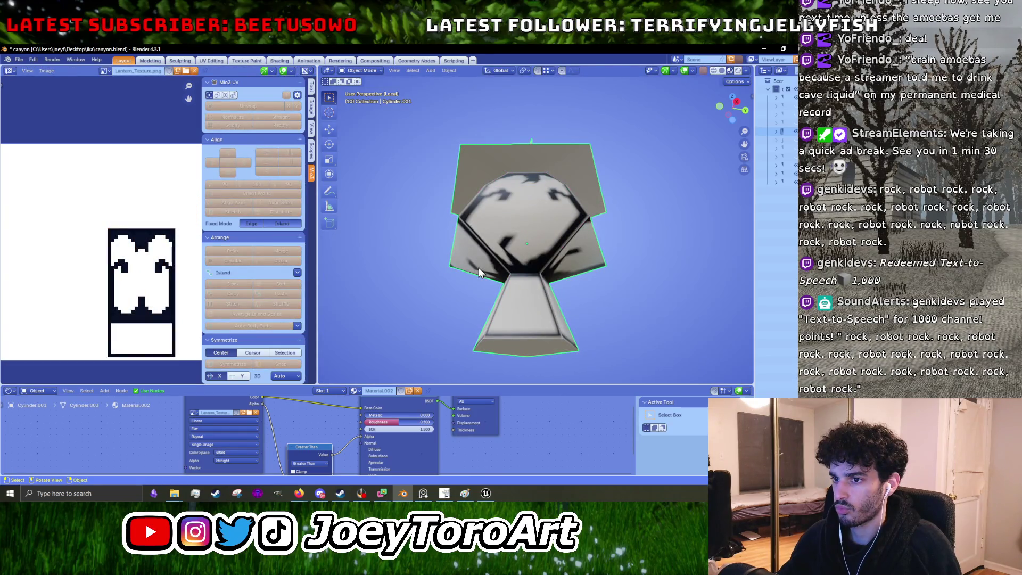
key(Tab)
scroll(118, 290, down, 2)
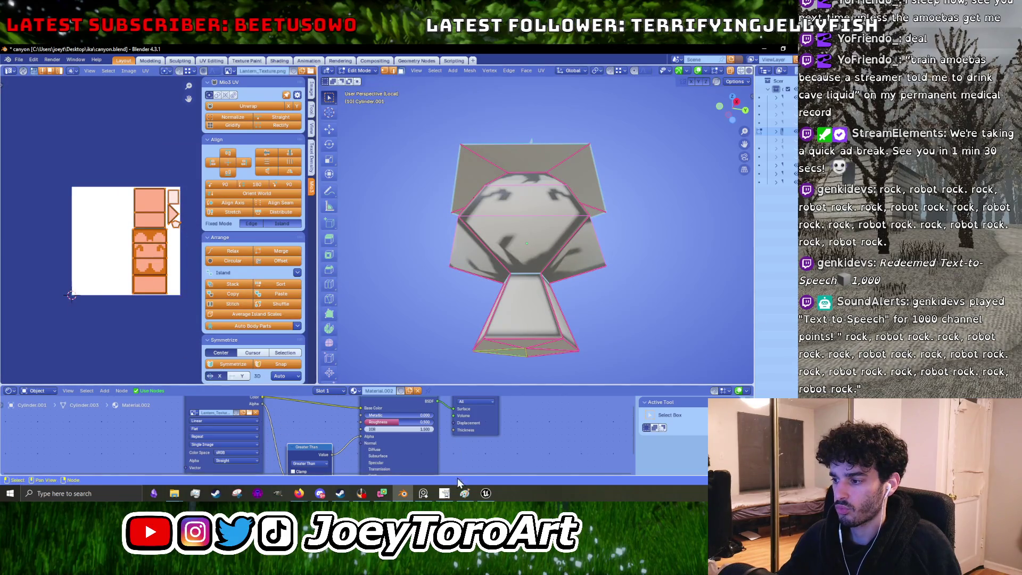
Step: Orbit to side and underside views of the lantern, toggling mesh editing to compare the UVs
mouse_move(511, 336)
middle_down()
mouse_move(566, 316)
mouse_move(520, 318)
mouse_move(543, 288)
middle_up()
key(Tab)
scroll(519, 240, up, 4)
mouse_move(508, 178)
middle_down()
mouse_move(495, 195)
mouse_move(594, 190)
middle_up()
scroll(495, 195, down, 3)
scroll(561, 210, up, 4)
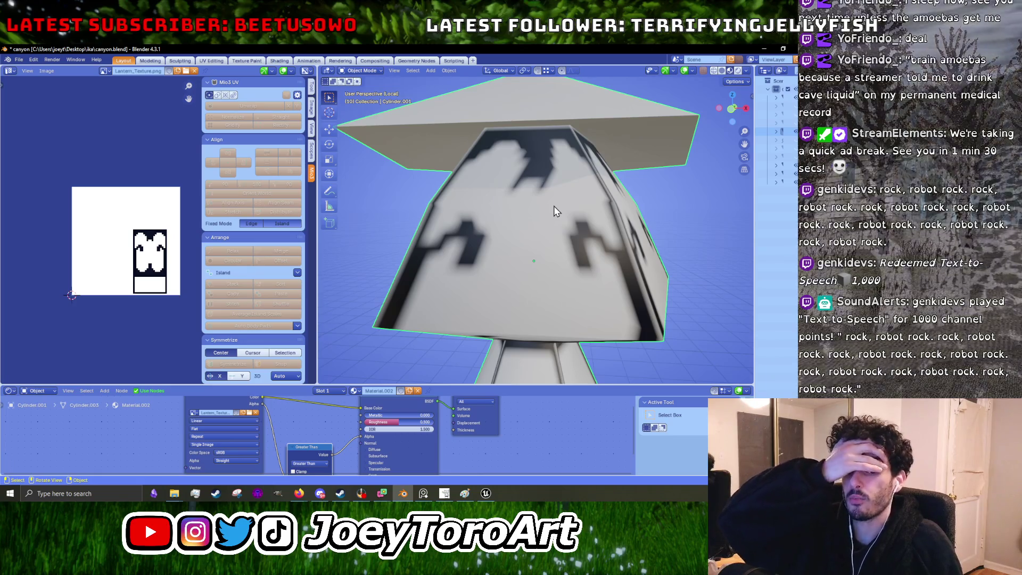
key(Tab)
scroll(551, 204, down, 4)
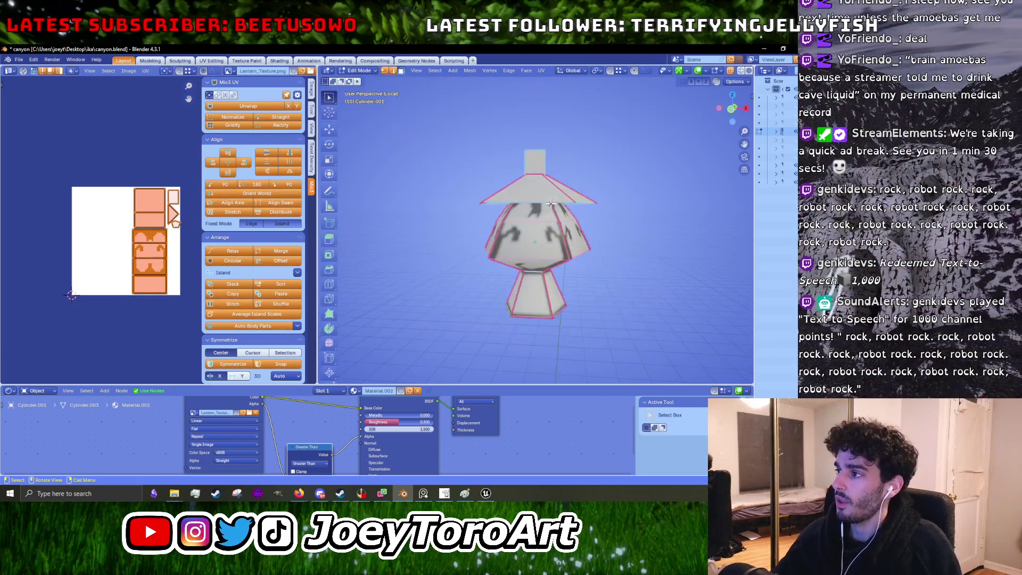
key(Tab)
mouse_move(551, 204)
middle_down()
mouse_move(641, 225)
mouse_move(592, 202)
mouse_move(518, 262)
middle_up()
scroll(581, 216, down, 3)
scroll(540, 244, up, 5)
key(Tab)
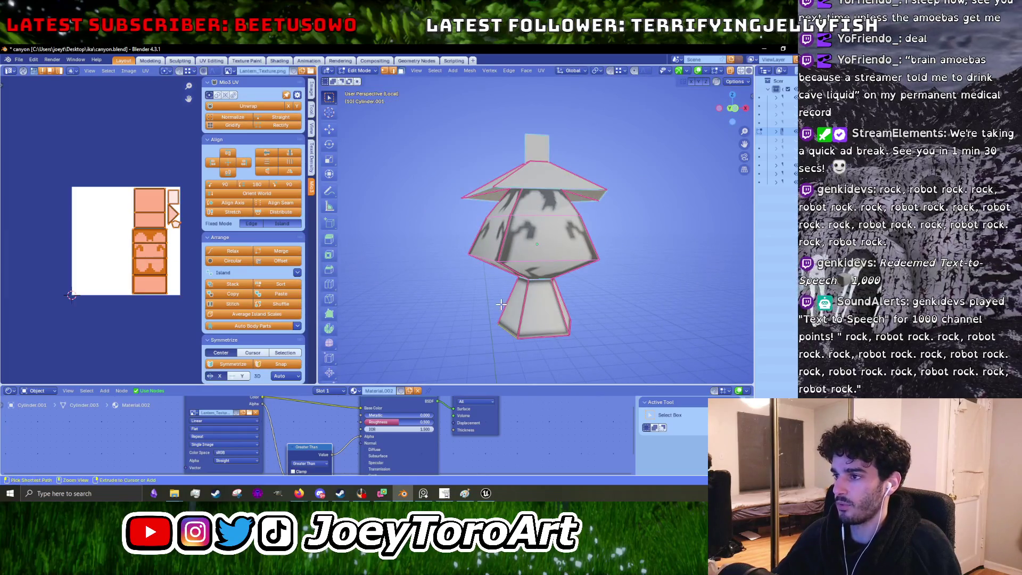
key(Tab)
Step: Exit local view, select the whole lantern mesh and view it among the surrounding rocks
key(KP_Divide)
key(Tab)
key(a)
key(alt+a)
key(a)
key(Tab)
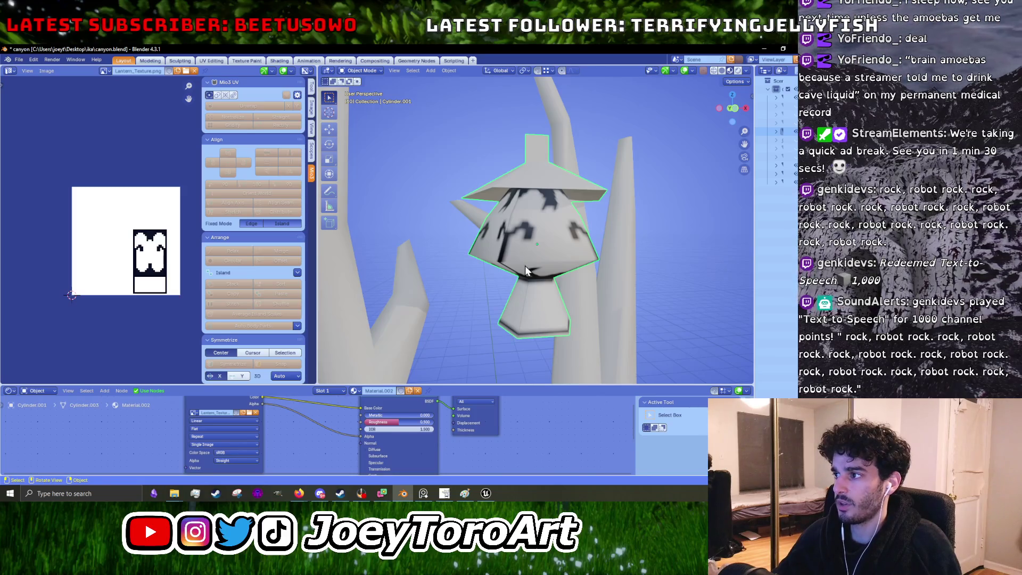
key(Tab)
middle_drag(527, 275, 510, 297)
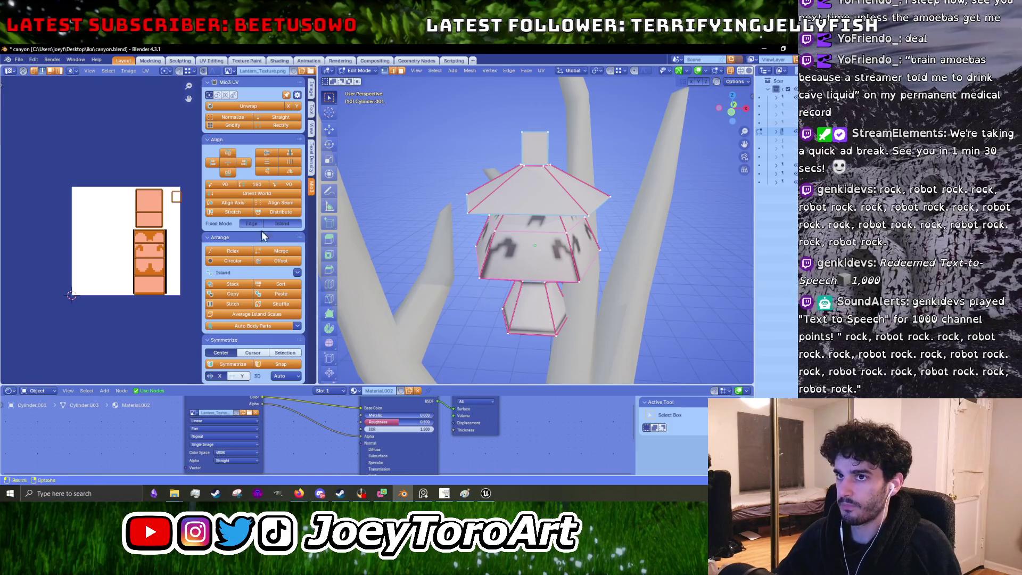
Step: Quit Blender, dismissing the save prompt
click(22, 65)
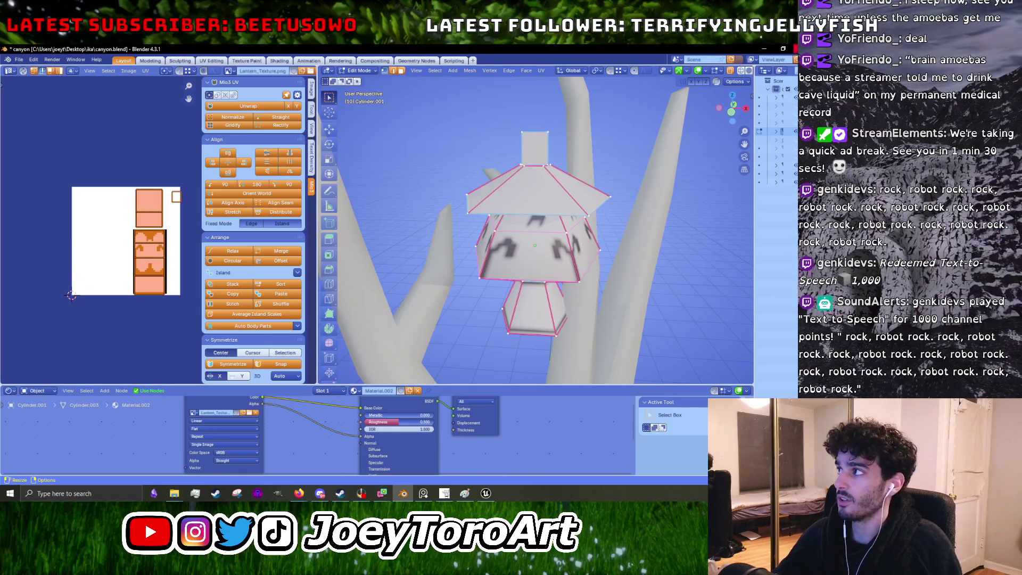
click(784, 48)
click(419, 283)
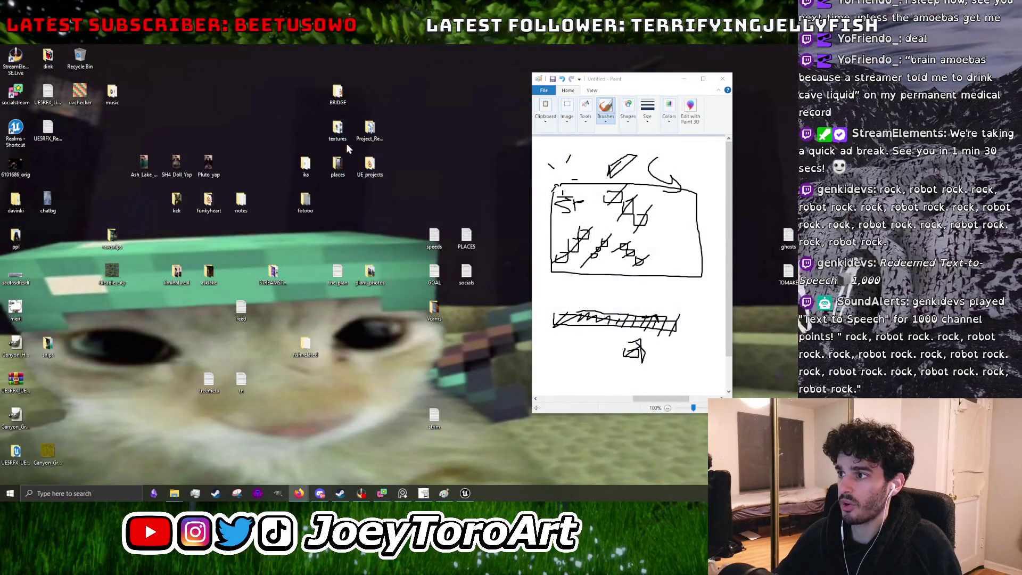
Step: Open the ika folder and reopen canyon.blend in Blender
double_click(318, 169)
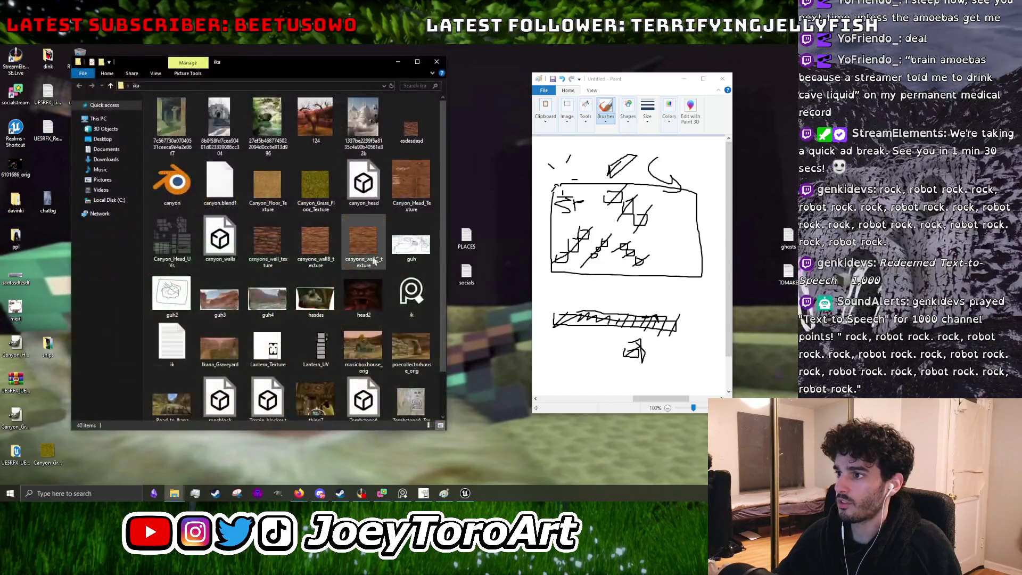
click(194, 194)
double_click(194, 193)
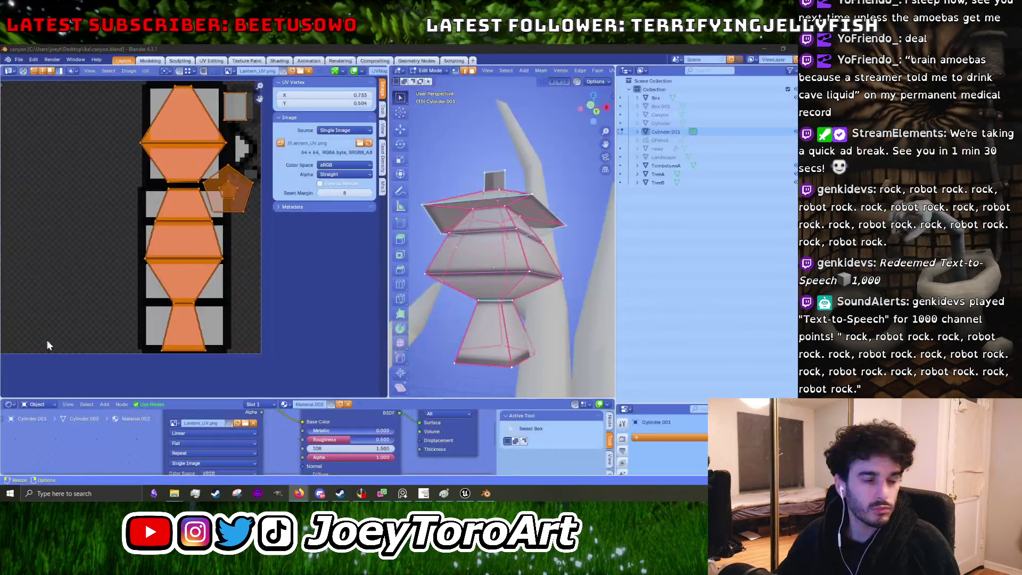
mouse_move(447, 240)
middle_down()
mouse_move(476, 268)
mouse_move(527, 280)
middle_up()
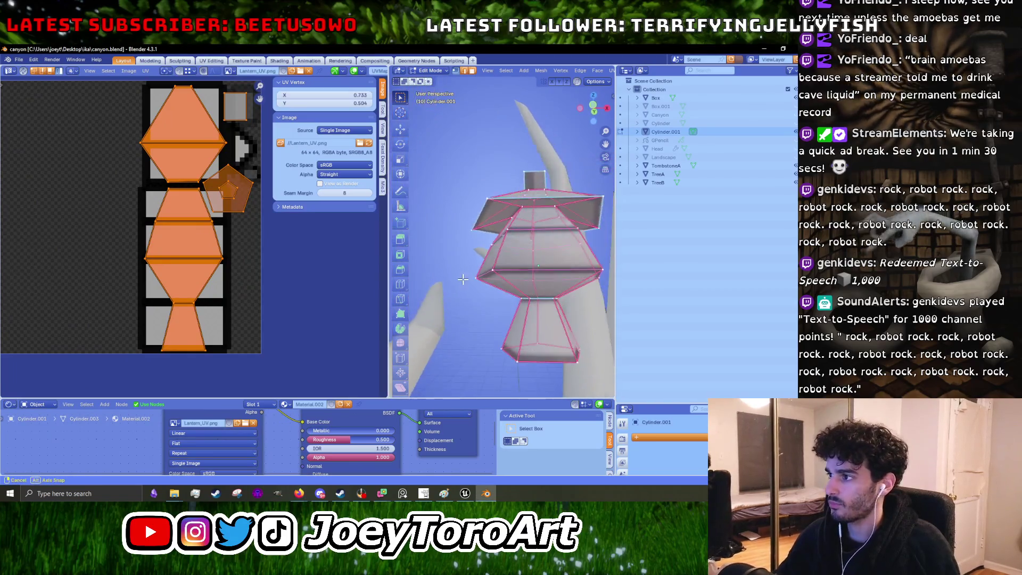
key(Tab)
key(Tab)
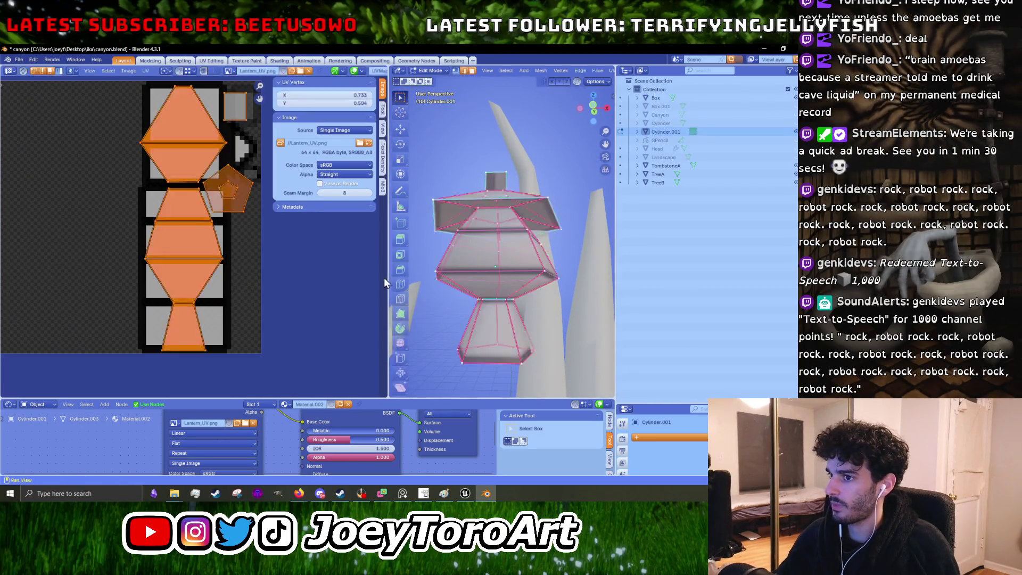